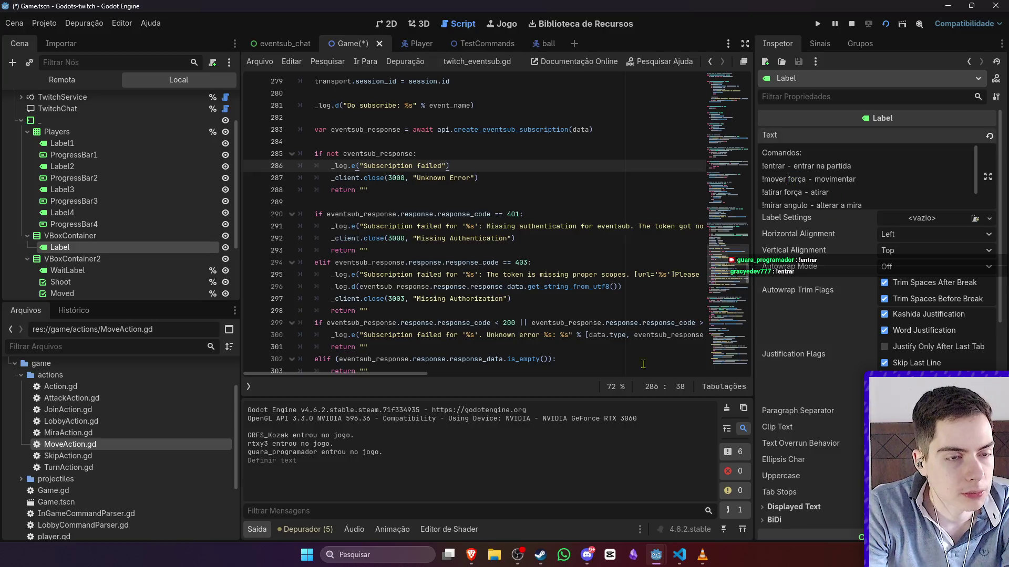
# - Save the shortened move command label and run the game to test join, move and attack with three chat players
pyautogui.hotkey('ctrl', 's')
pyautogui.press('F5')
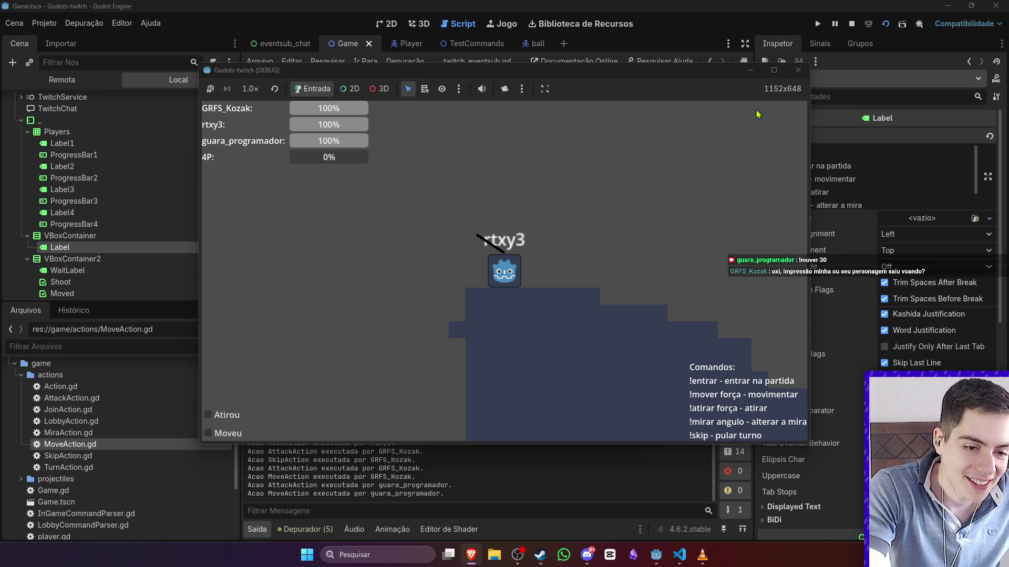
pyautogui.click(856, 24)
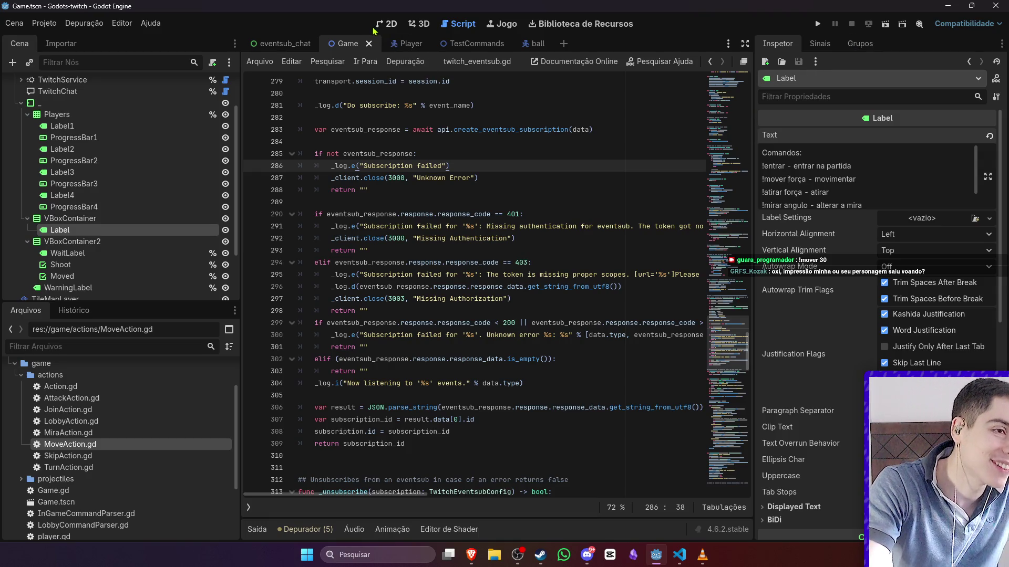
# - Open MoveAction.gd and inspect the reset_direction_after definition in the player script
pyautogui.doubleClick(100, 445)
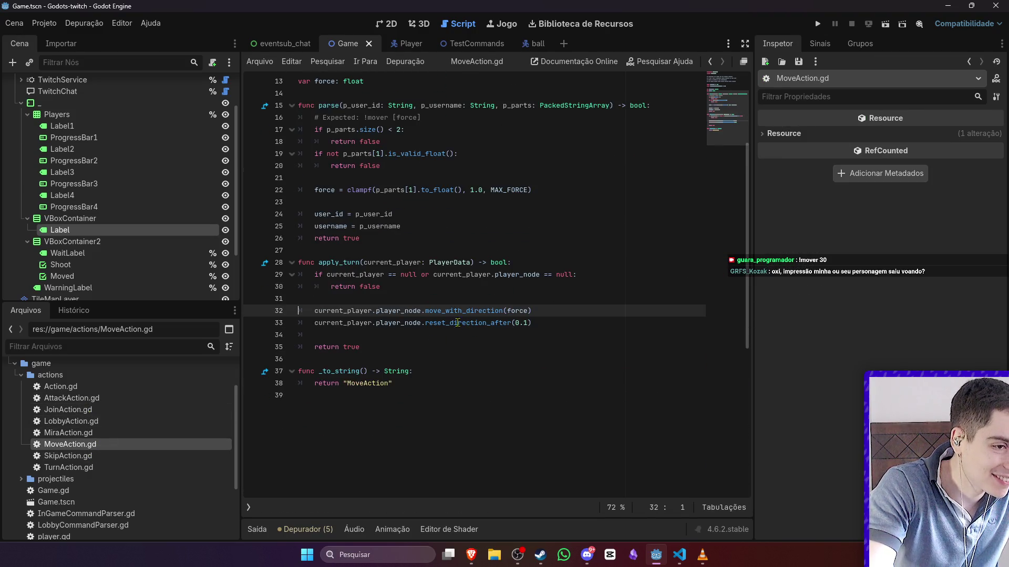
pyautogui.click(545, 337)
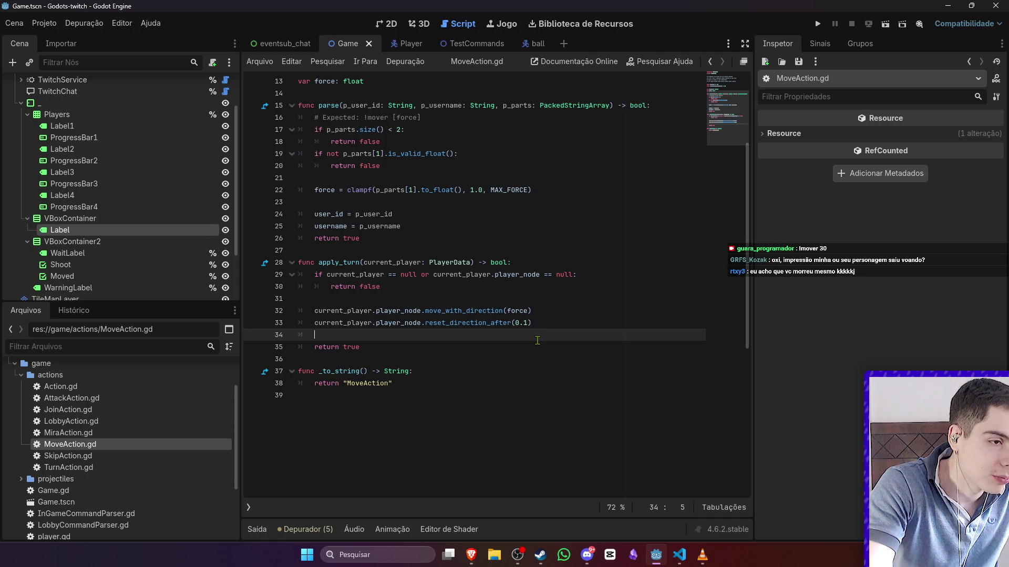
pyautogui.scroll(4, 569, 331)
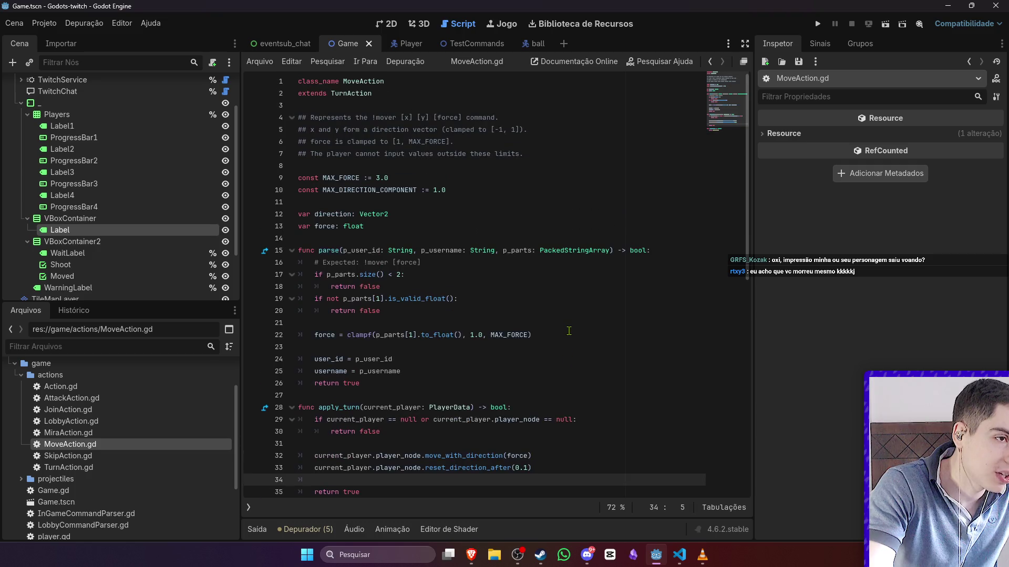
pyautogui.scroll(-5, 569, 331)
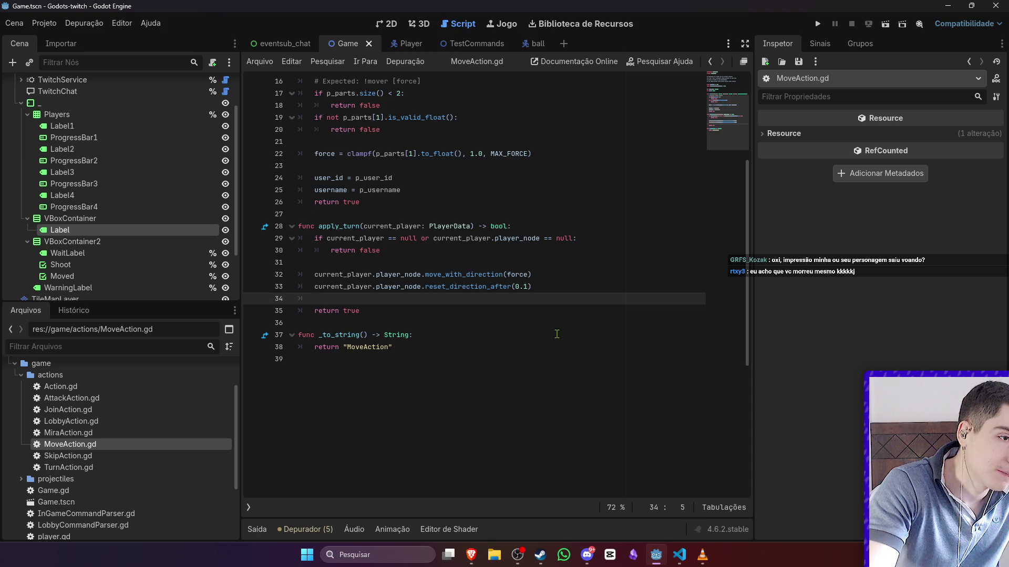
pyautogui.keyDown('ctrl'); pyautogui.click(454, 287); pyautogui.keyUp('ctrl')
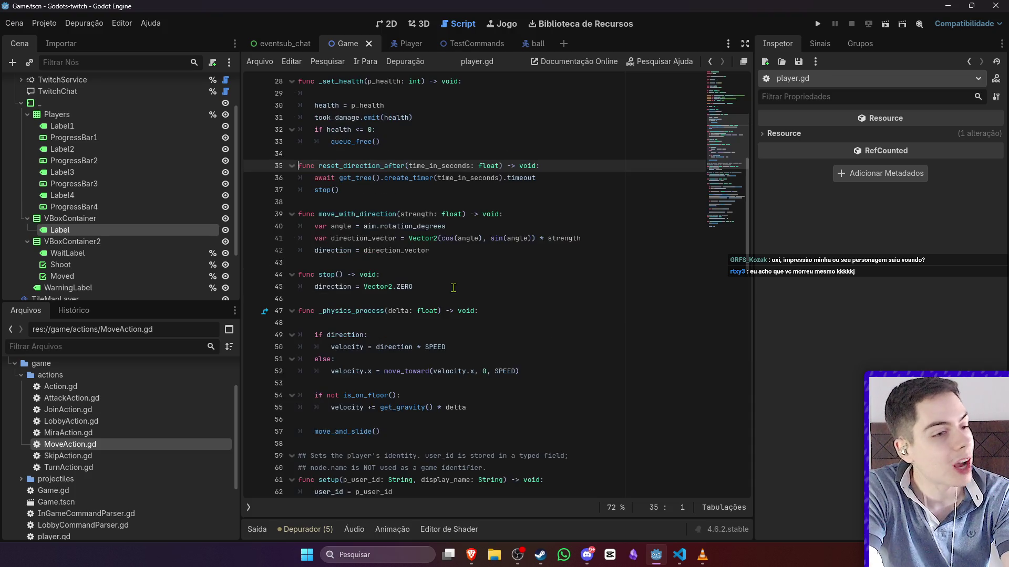
pyautogui.click(406, 223)
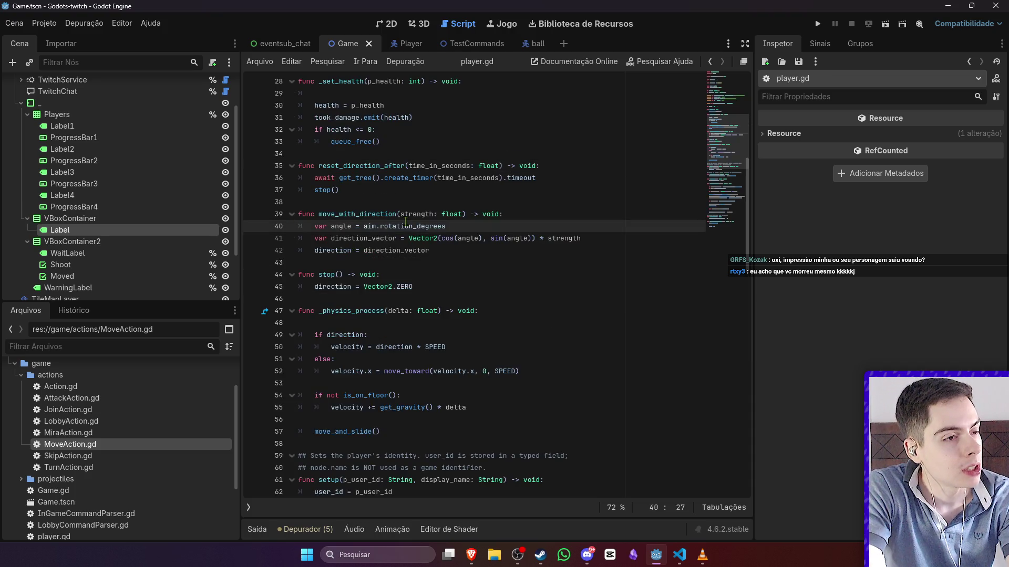
pyautogui.hotkey('alt', 'Left')
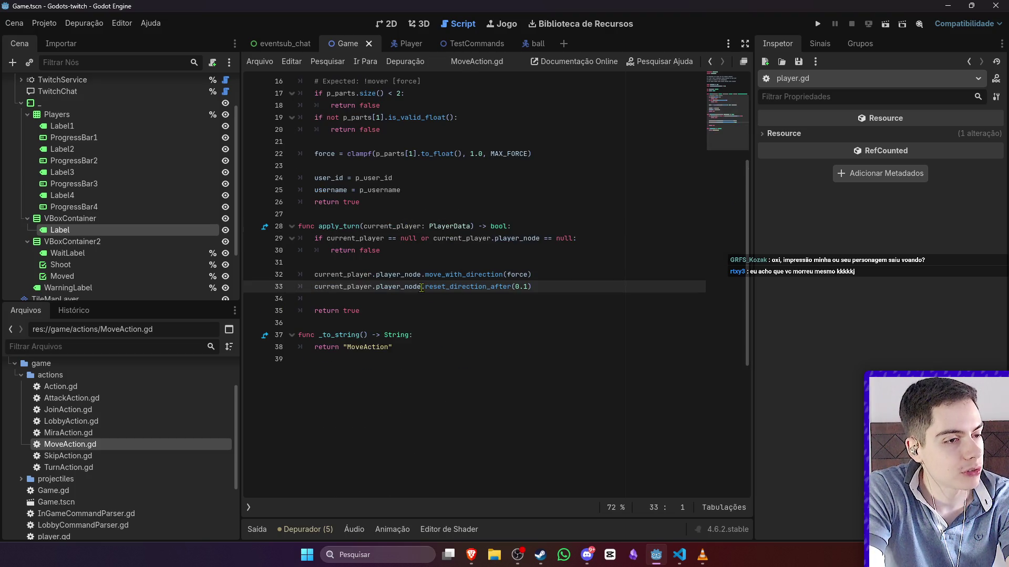
pyautogui.keyDown('ctrl'); pyautogui.click(424, 287); pyautogui.keyUp('ctrl')
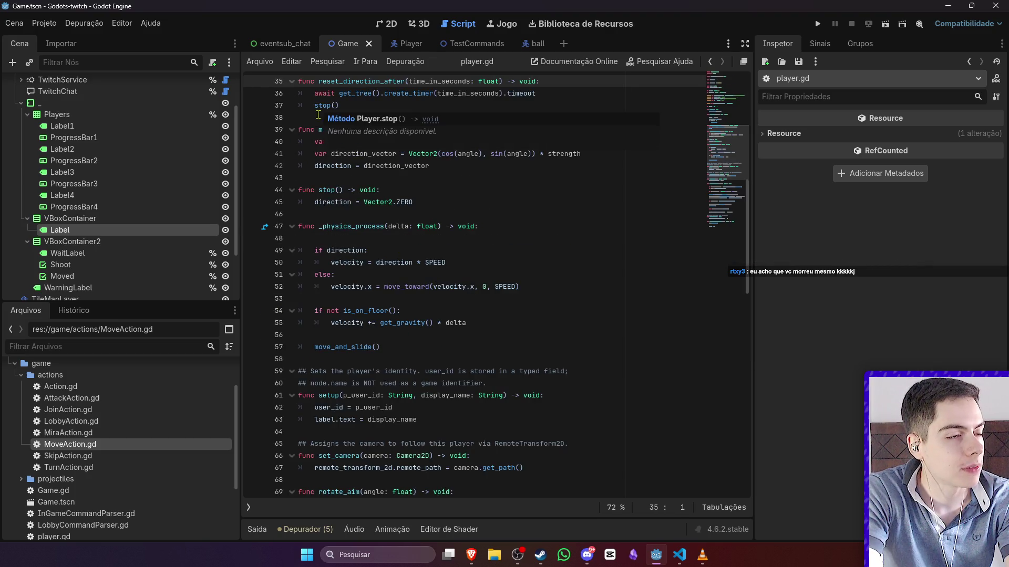
pyautogui.hotkey('alt', 'Left')
# - Prefix the reset_direction_after(0.1) call on line 33 with await and save MoveAction.gd
pyautogui.write('await')
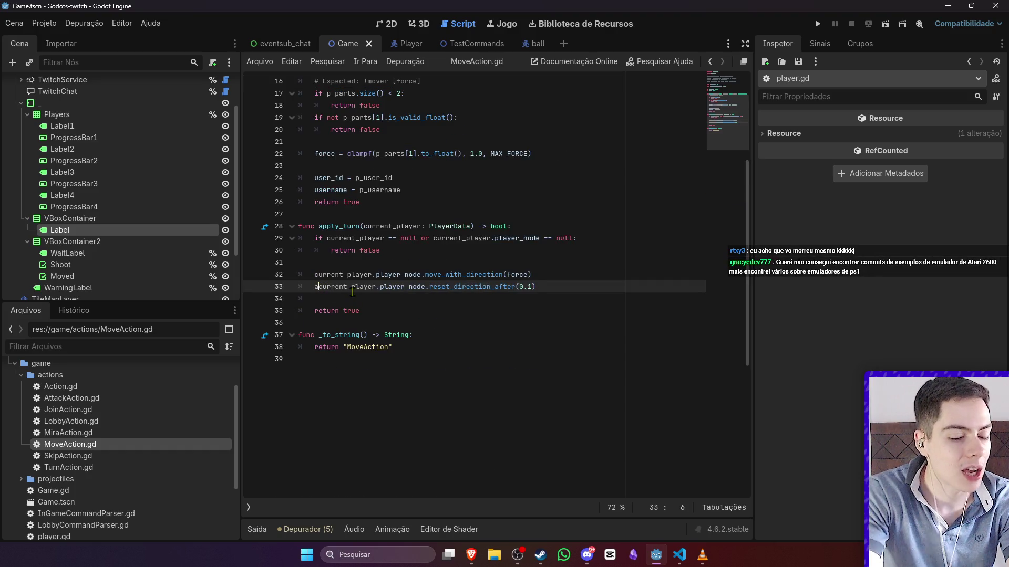
pyautogui.click(440, 252)
pyautogui.hotkey('ctrl', 's')
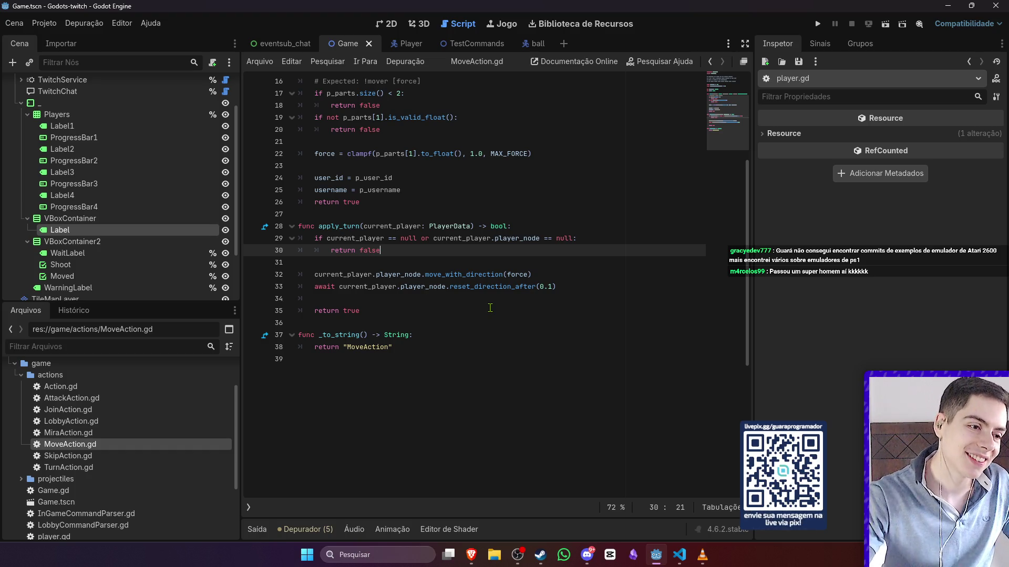
pyautogui.click(392, 23)
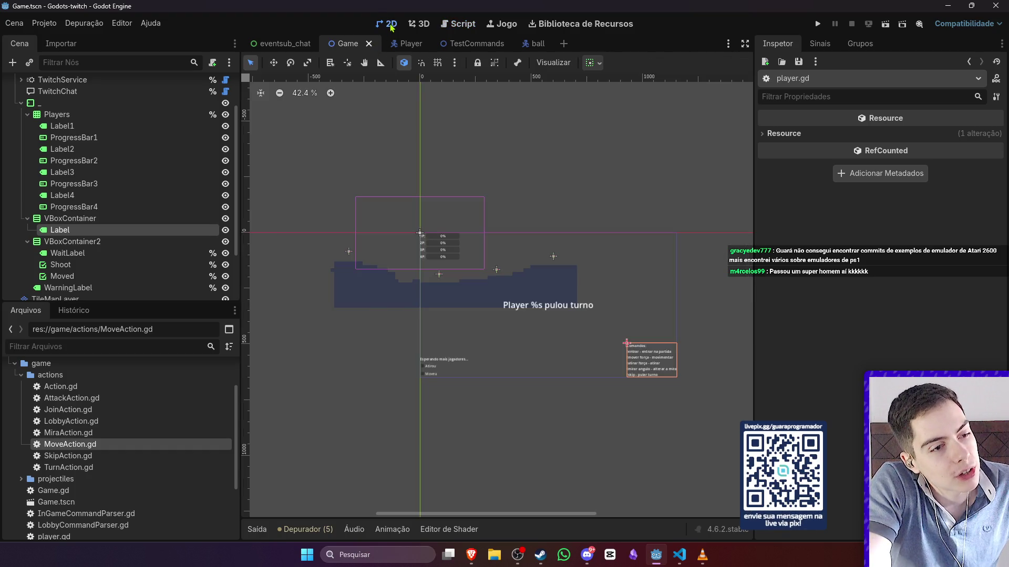
# - Check the Comandos label listing !entrar, !mover força, !atirar força, !mirar angulo and !skip, then open Game's script
pyautogui.scroll(5, 688, 335)
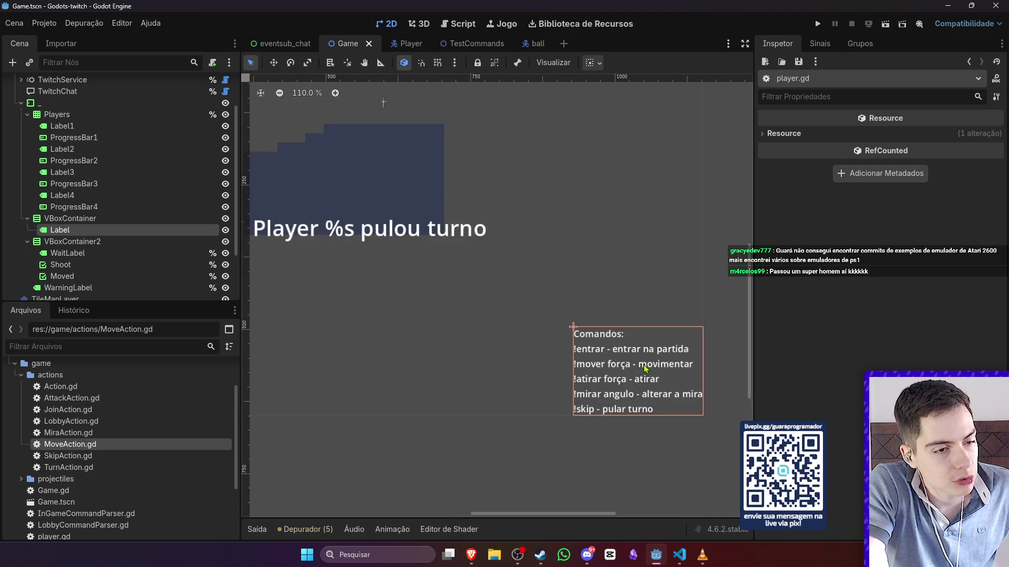
pyautogui.scroll(2, 640, 368)
pyautogui.click(610, 348)
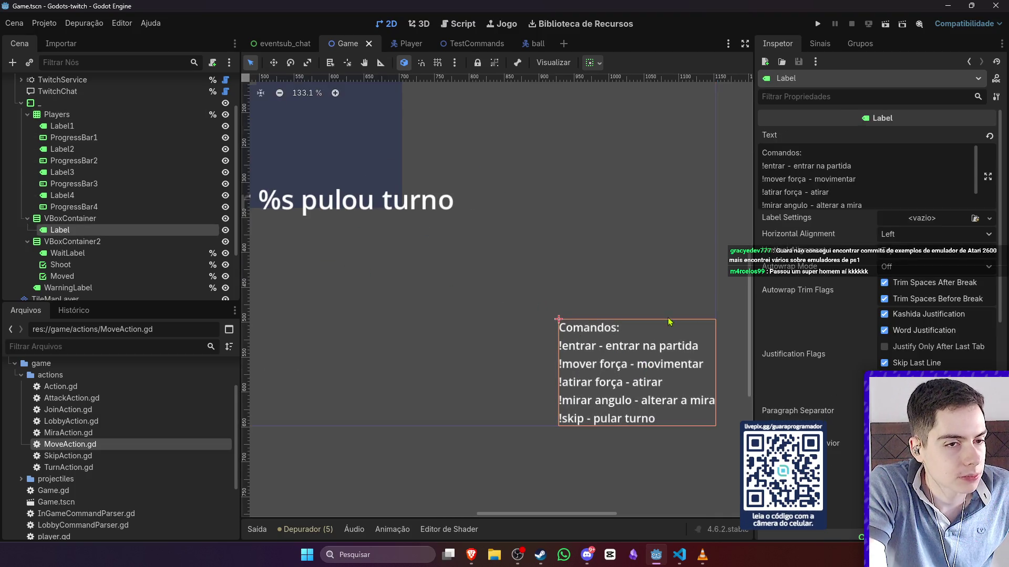
pyautogui.click(786, 192)
pyautogui.scroll(-9, 587, 260)
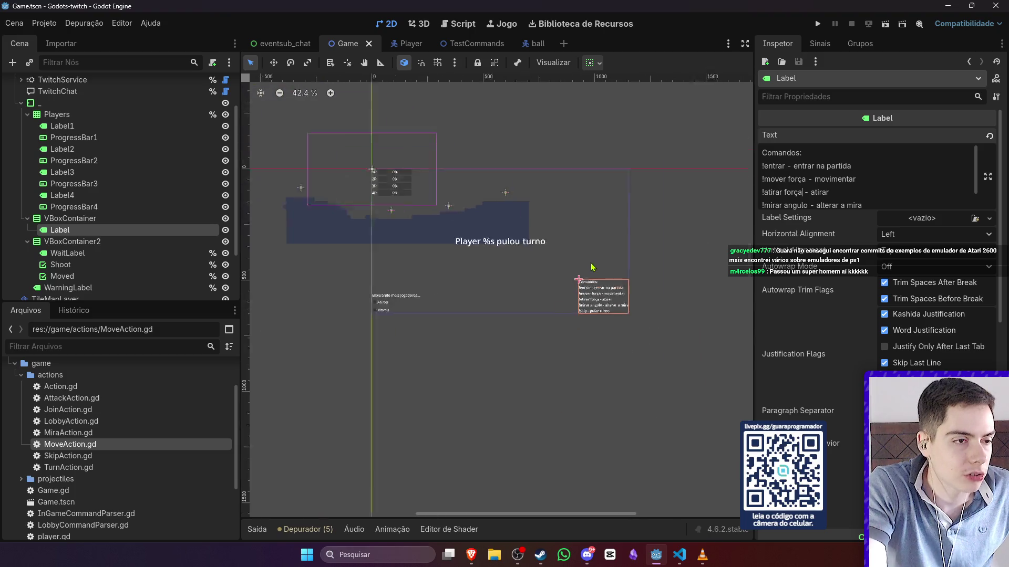
pyautogui.click(605, 278)
pyautogui.scroll(-7, 538, 251)
pyautogui.scroll(7, 604, 270)
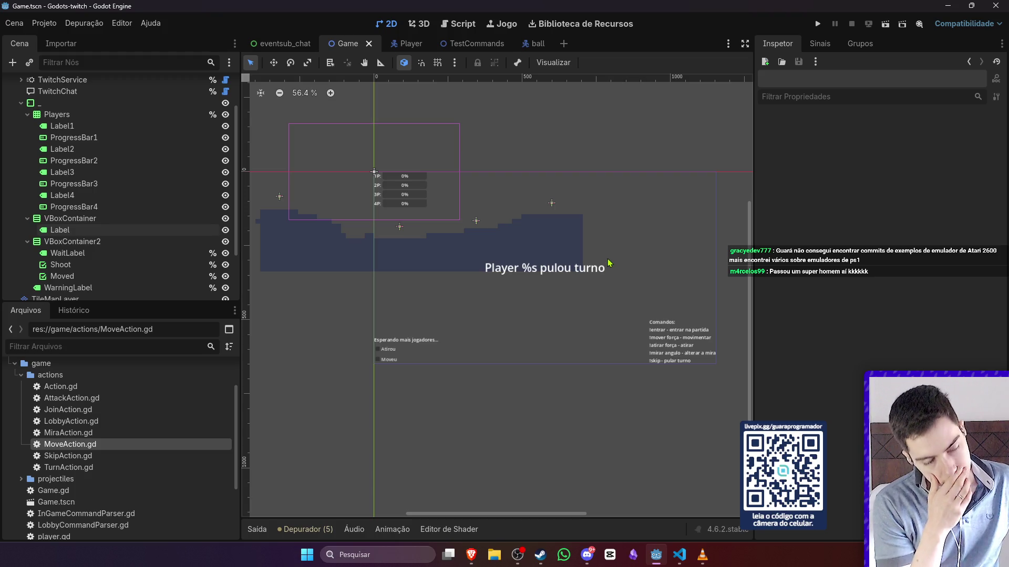
pyautogui.scroll(3, 158, 131)
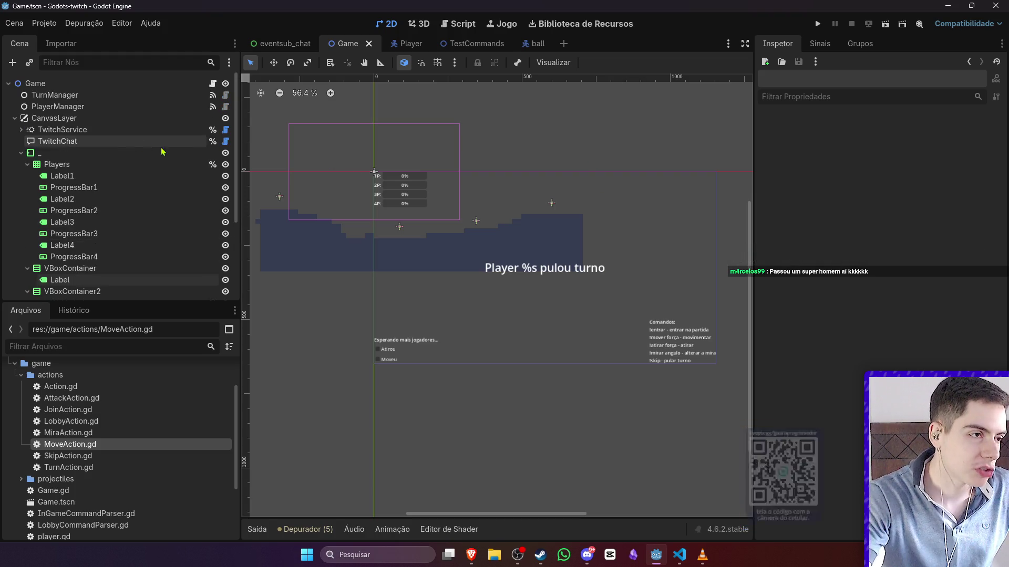
pyautogui.click(213, 84)
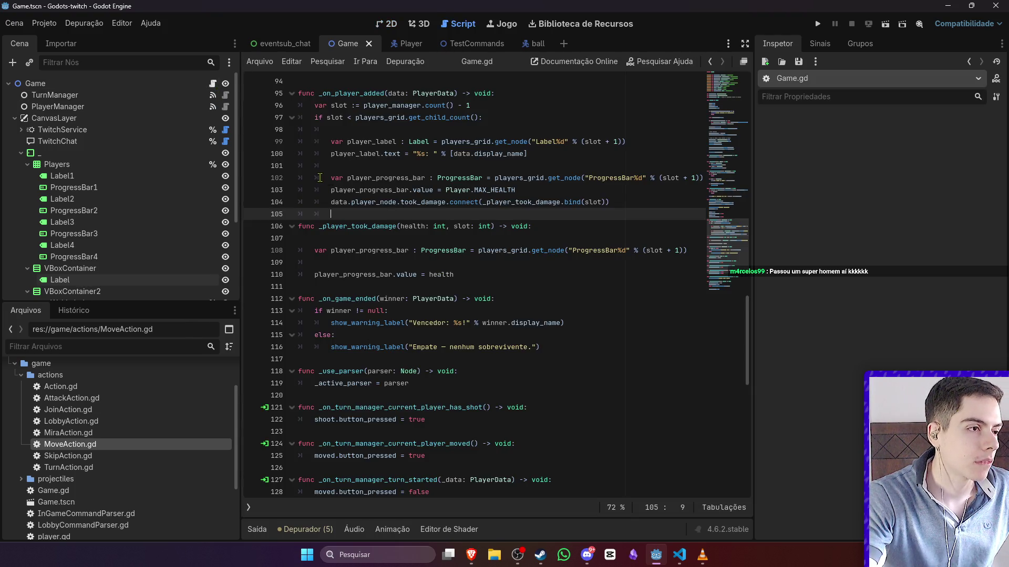
# - In TurnManager.gd, add get_tree().create_timer(5).timeout on line 77 after the apply_turn check
pyautogui.click(226, 95)
pyautogui.scroll(10, 422, 235)
pyautogui.scroll(-2, 421, 235)
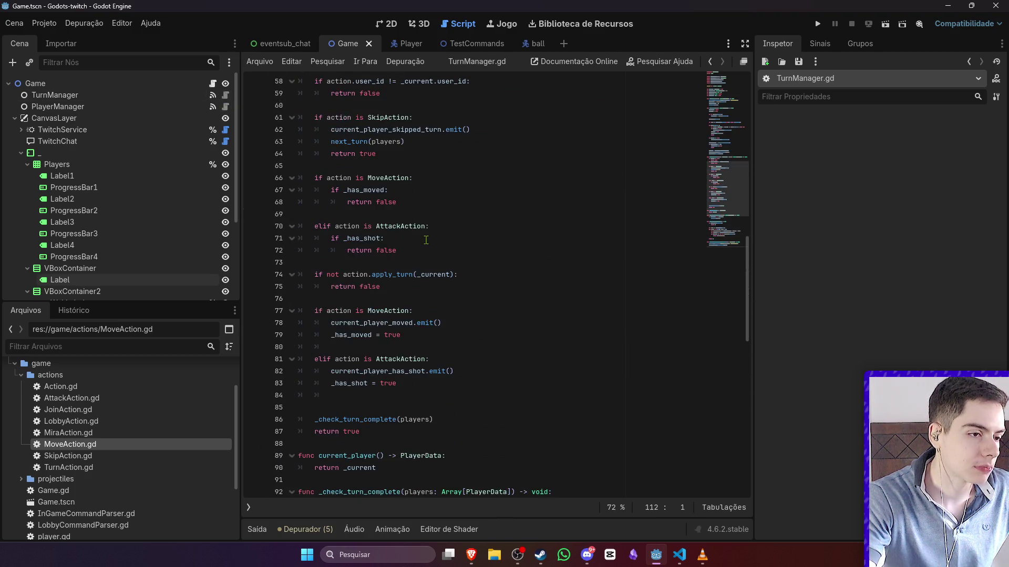
pyautogui.click(416, 290)
pyautogui.press('Return')
pyautogui.press('Return')
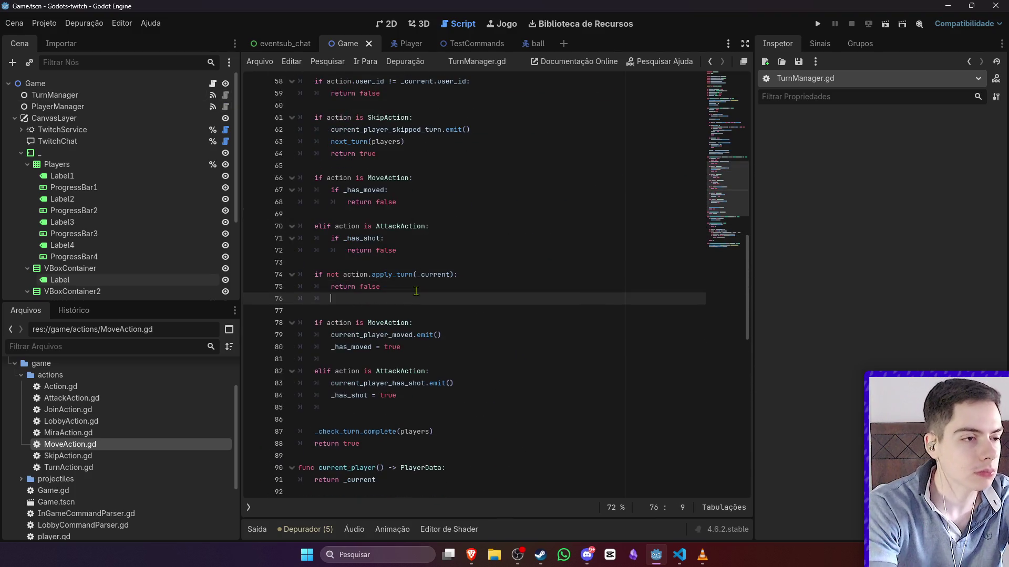
pyautogui.write('get_t')
pyautogui.press('Return')
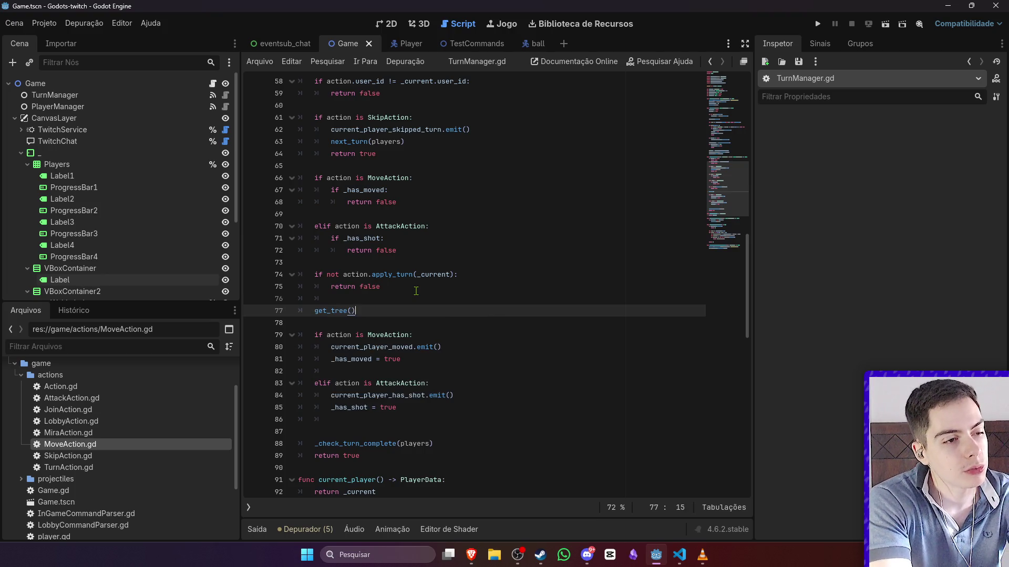
pyautogui.write('.timer')
pyautogui.press('Return')
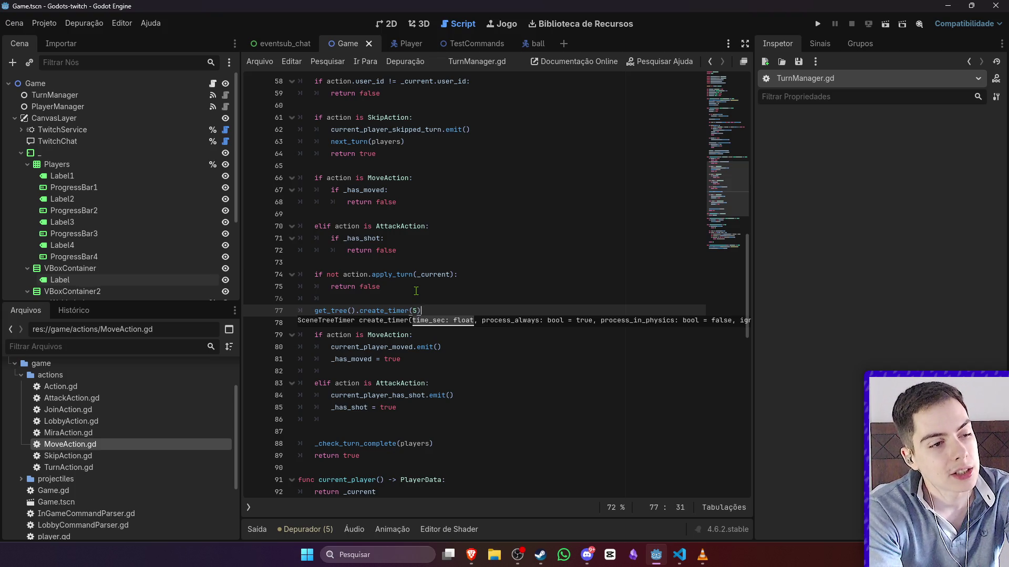
pyautogui.write('.timeout')
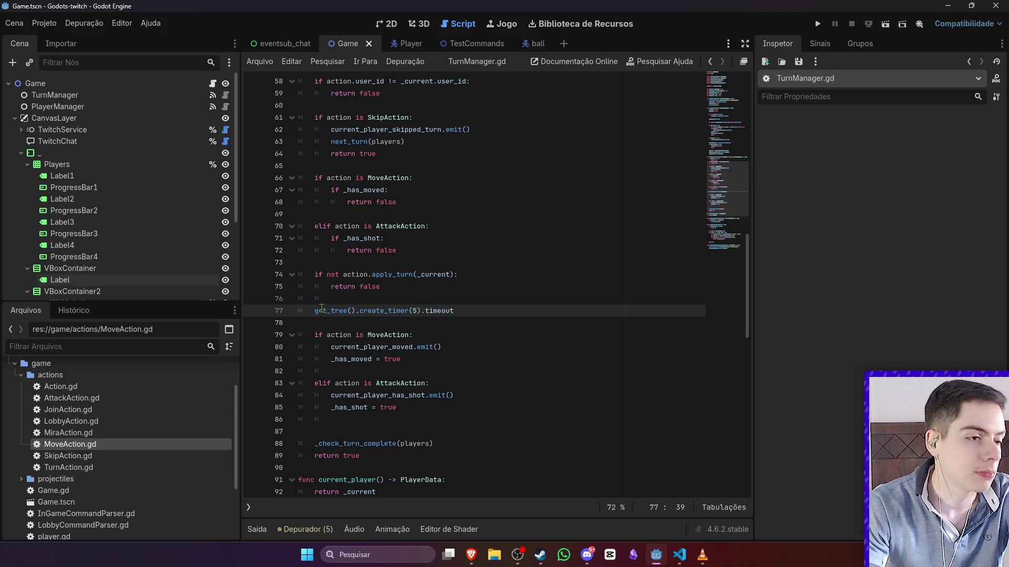
# - Prefix the timer line with await, save TurnManager.gd, and review the surrounding action-handling lines
pyautogui.press('Home')
pyautogui.write('await')
pyautogui.hotkey('ctrl', 's')
pyautogui.click(401, 250)
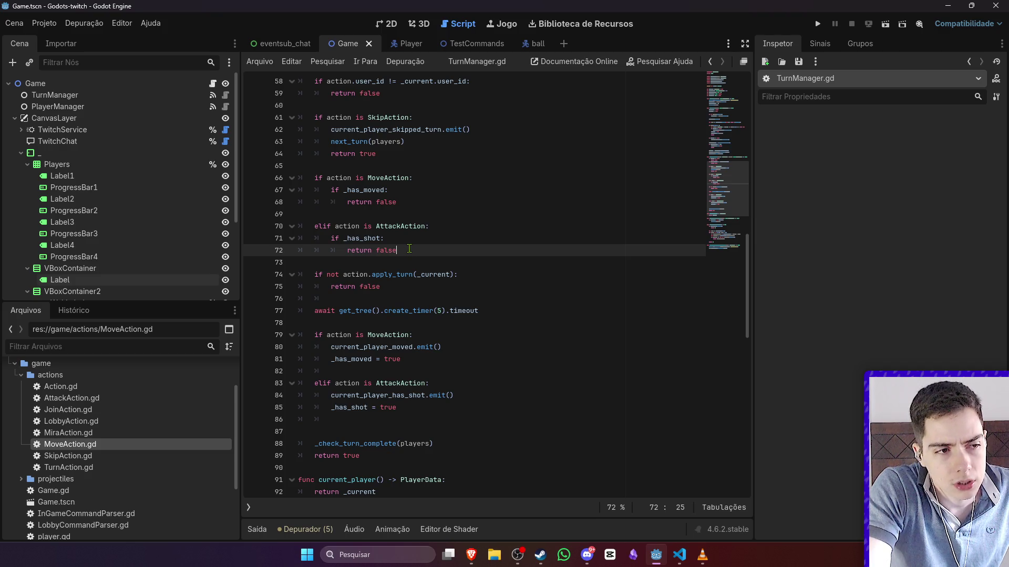
pyautogui.click(411, 320)
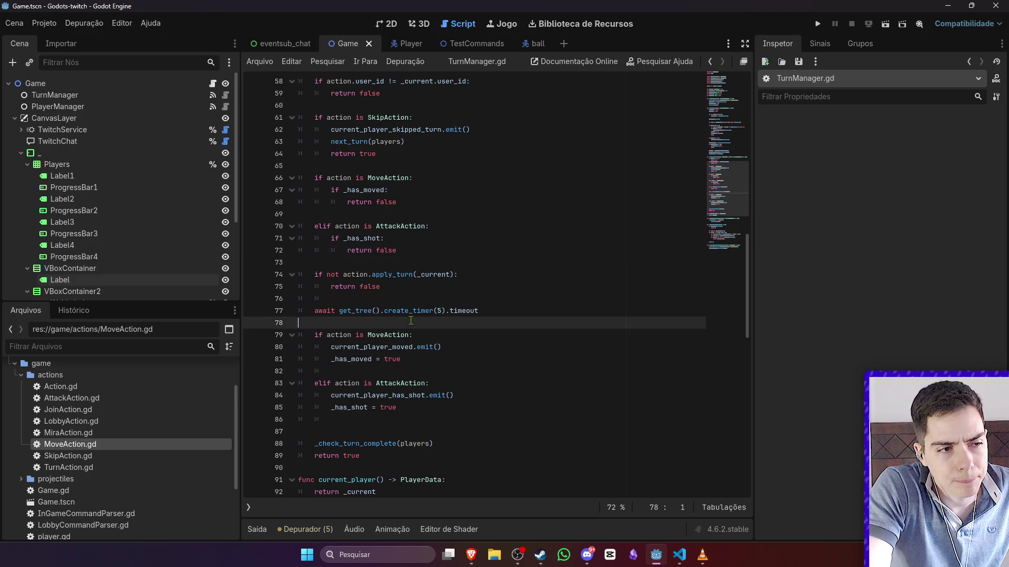
pyautogui.click(462, 276)
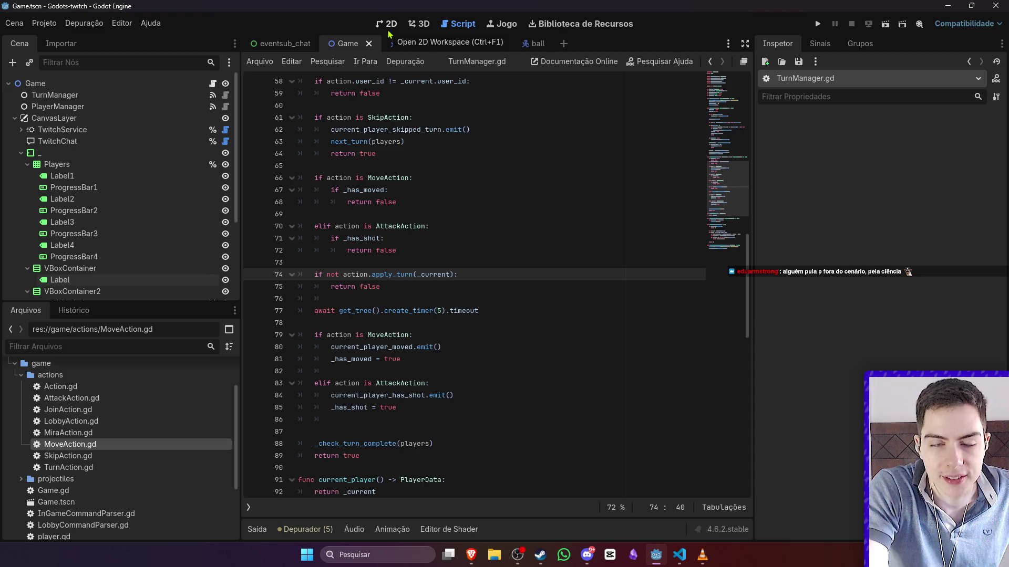
# - Try adding Area2D and StaticBody2D children under Game, undoing both
pyautogui.click(389, 32)
pyautogui.scroll(-5, 476, 410)
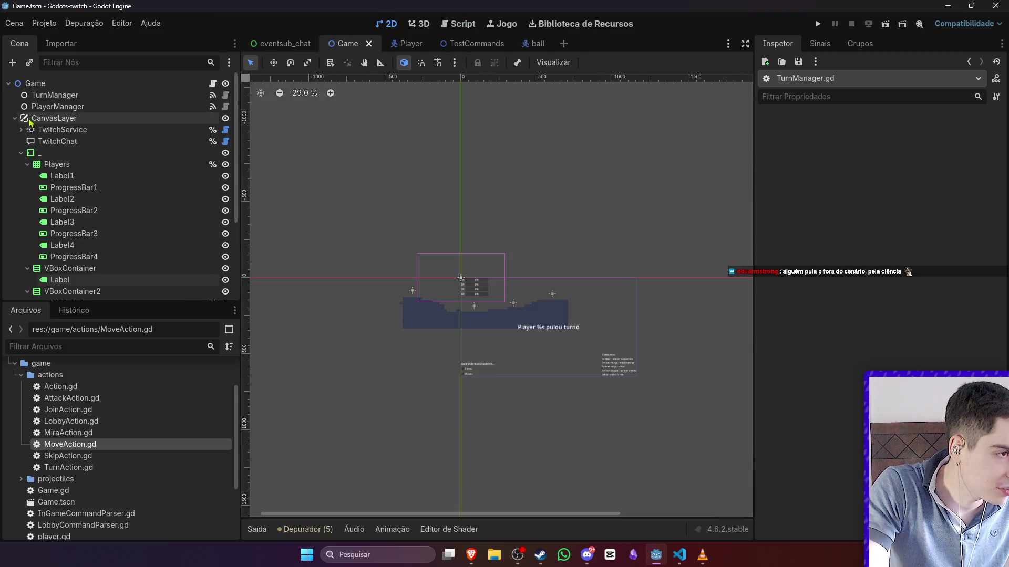
pyautogui.click(33, 83)
pyautogui.click(15, 119)
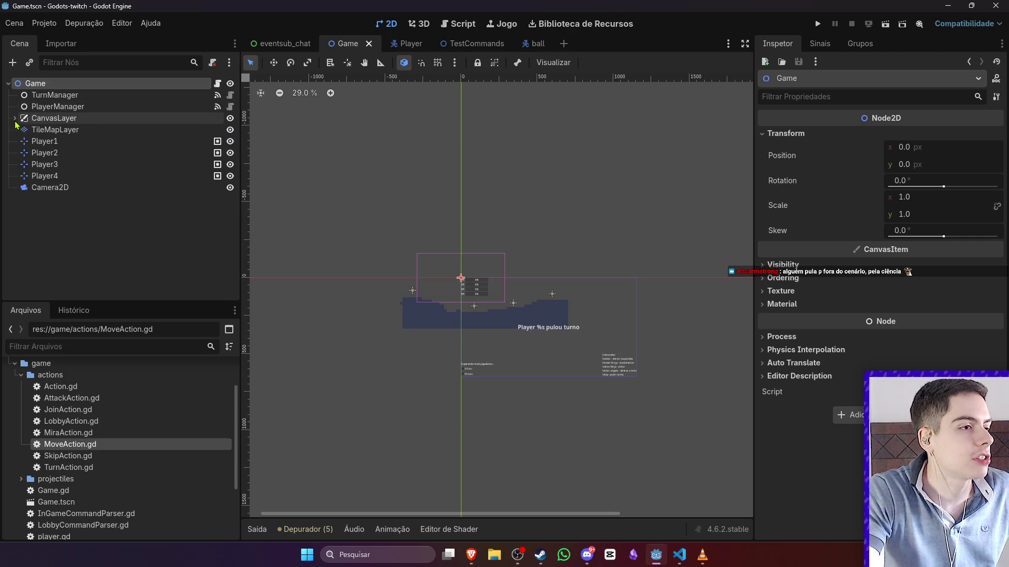
pyautogui.rightClick(54, 84)
pyautogui.click(85, 107)
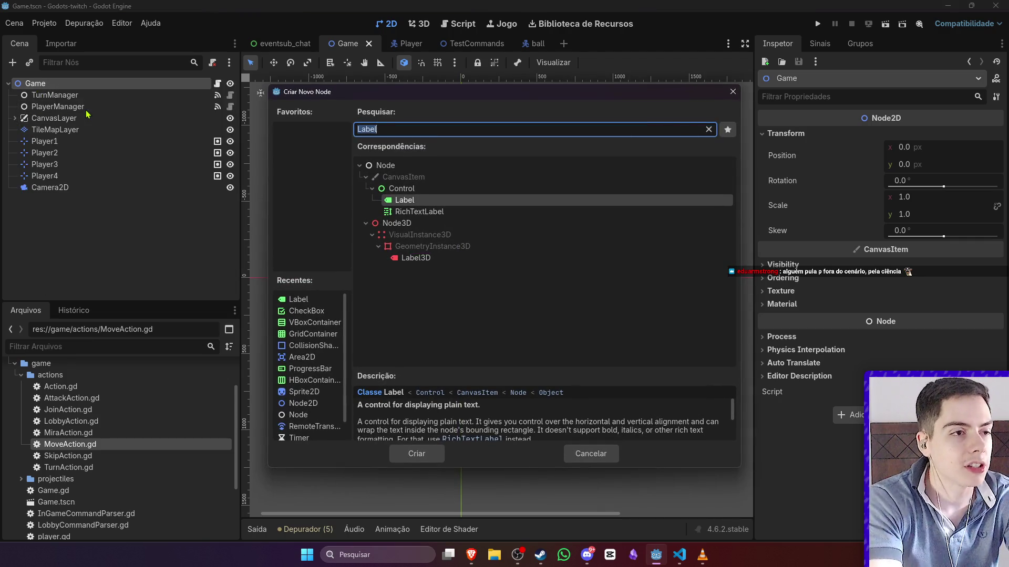
pyautogui.write('Area2D')
pyautogui.press('Return')
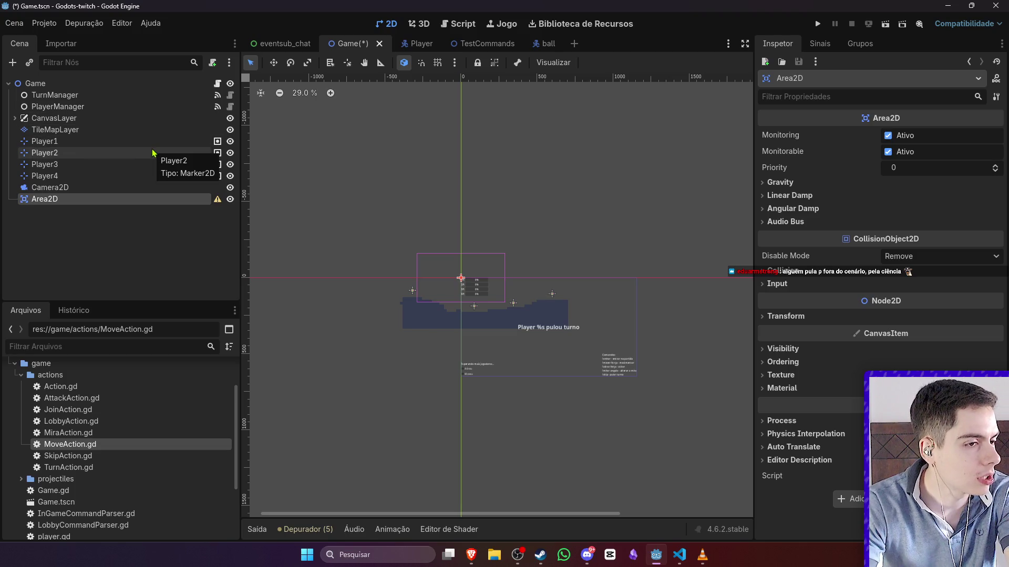
pyautogui.hotkey('ctrl', 'z')
pyautogui.rightClick(76, 84)
pyautogui.click(89, 104)
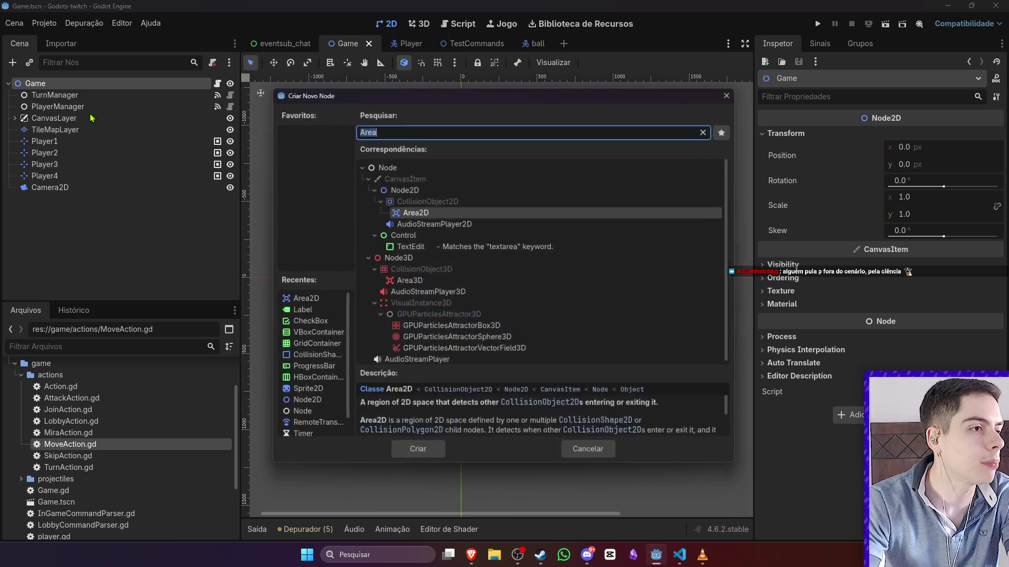
pyautogui.write('Stat')
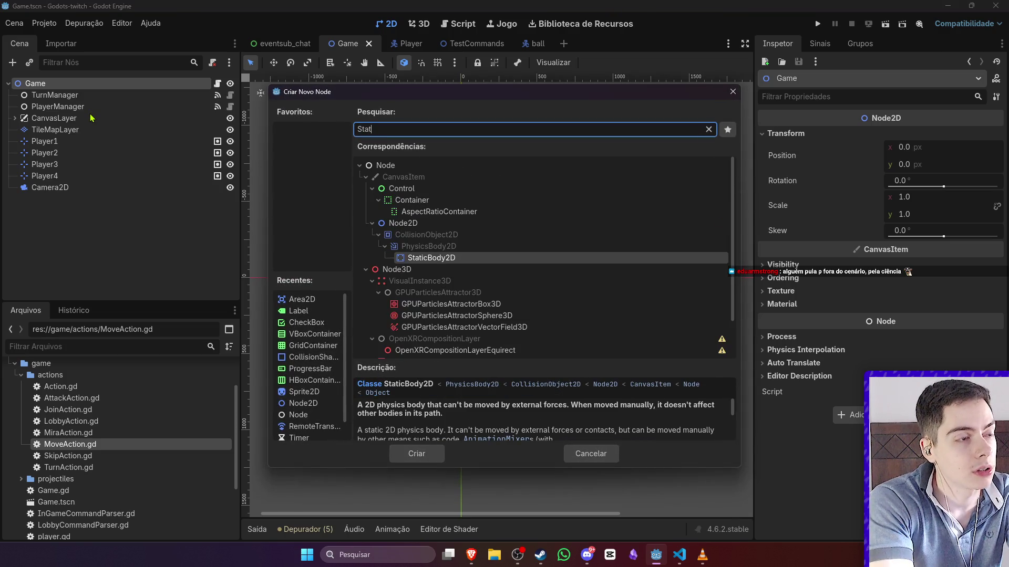
pyautogui.press('Return')
pyautogui.hotkey('ctrl', 'z')
# - Add an Area2D child under Game and move it below the terrain
pyautogui.rightClick(105, 80)
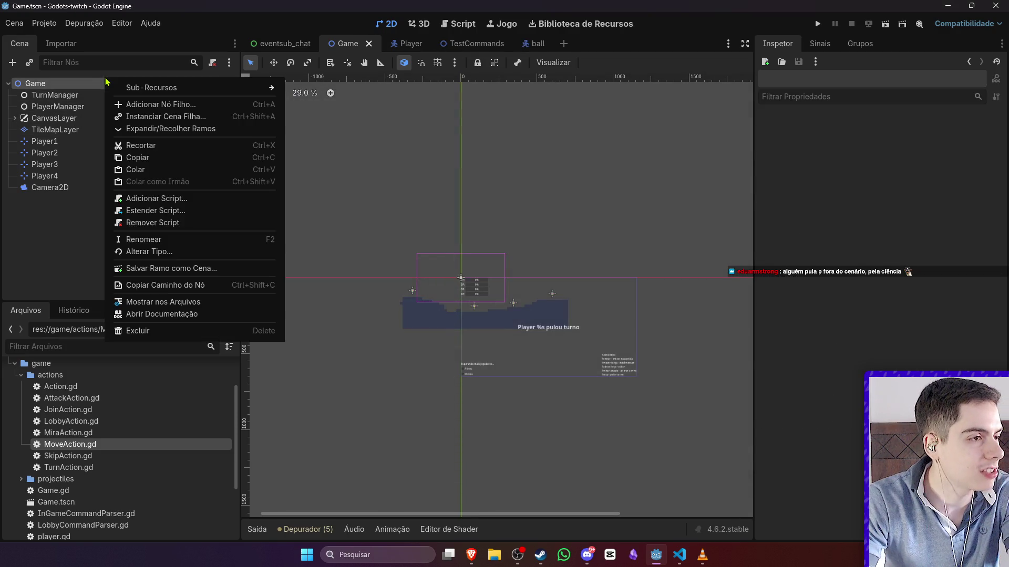
pyautogui.click(158, 104)
pyautogui.write('Area')
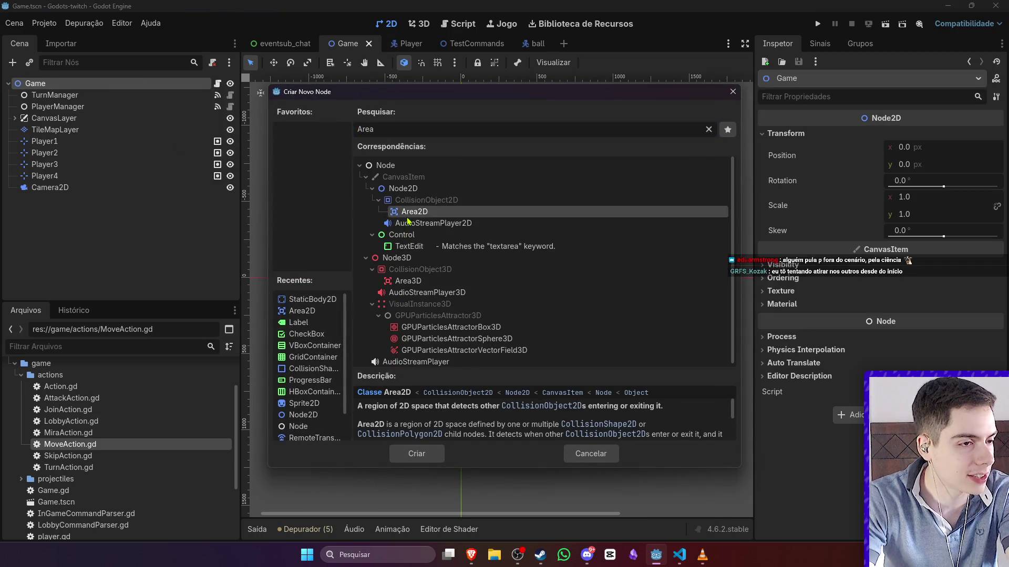
pyautogui.press('Return')
pyautogui.moveTo(464, 275); pyautogui.dragTo(435, 382)
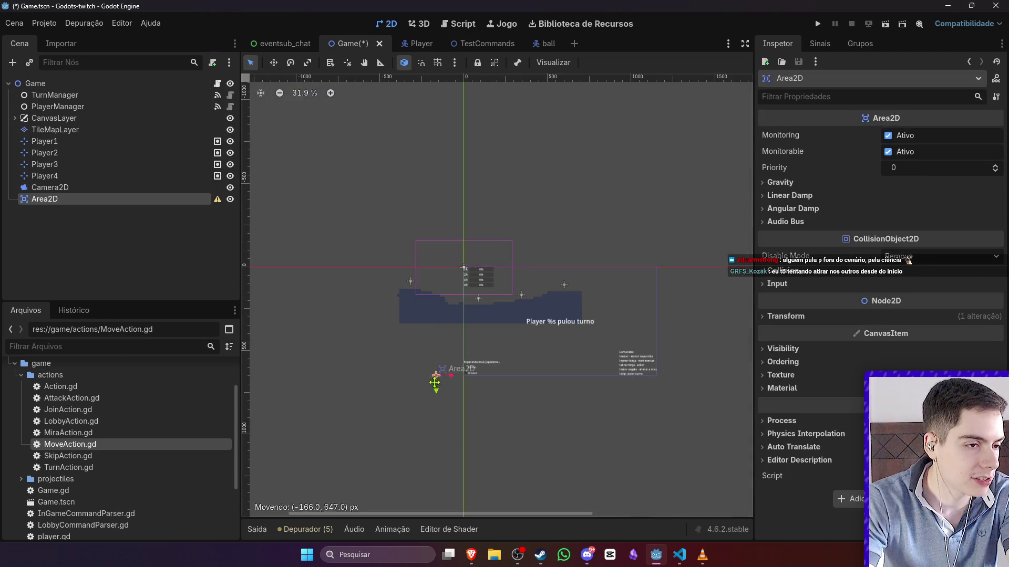
pyautogui.scroll(-2, 441, 405)
# - Add a CollisionShape2D child to the Area2D and shift it up and right
pyautogui.rightClick(122, 217)
pyautogui.click(127, 213)
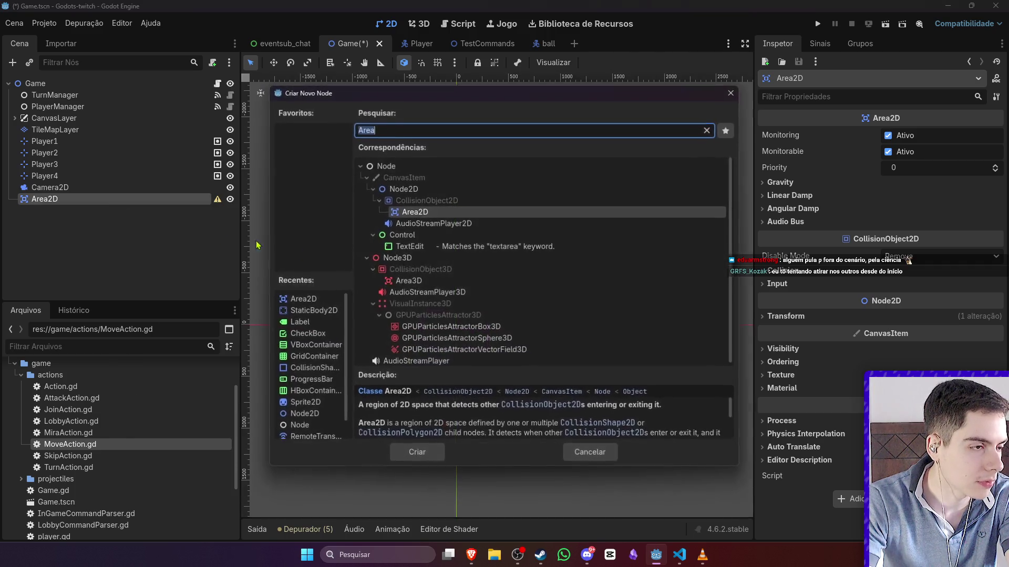
pyautogui.write('Coll')
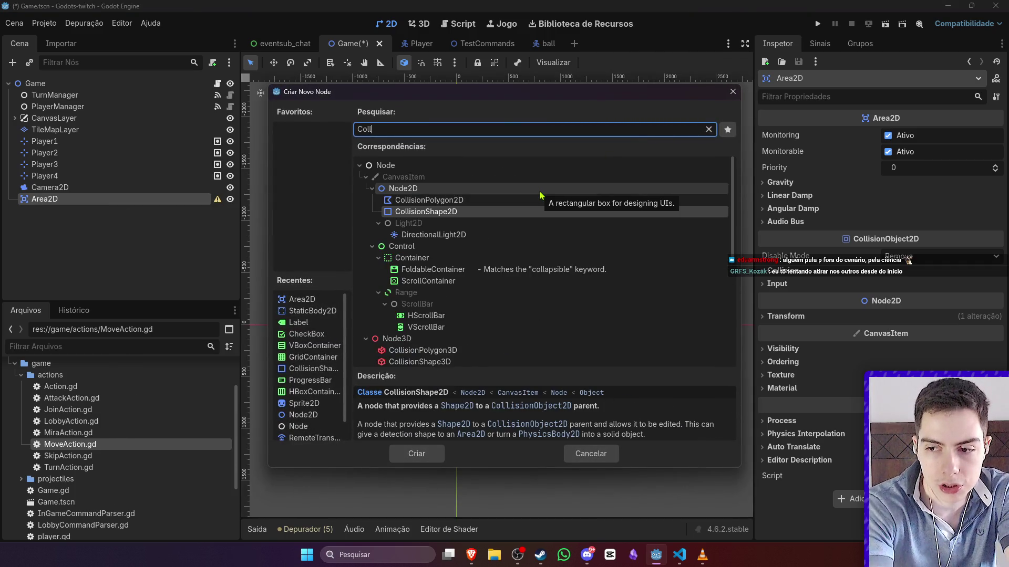
pyautogui.write('i')
pyautogui.press('Return')
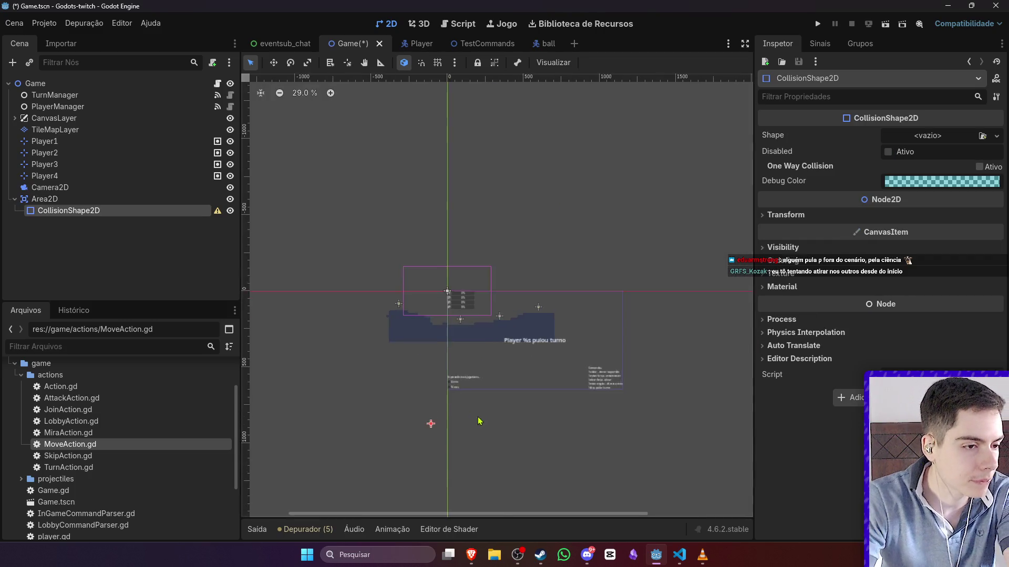
pyautogui.scroll(2, 478, 421)
pyautogui.moveTo(415, 425); pyautogui.dragTo(440, 396)
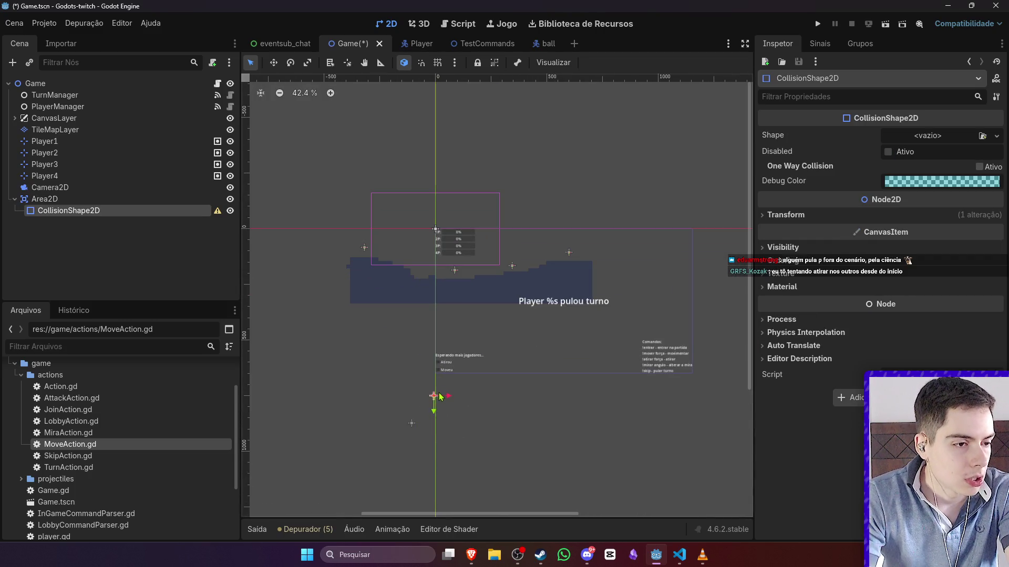
# - Rename the Area2D to Out of bounds
pyautogui.click(114, 202)
pyautogui.click(114, 203)
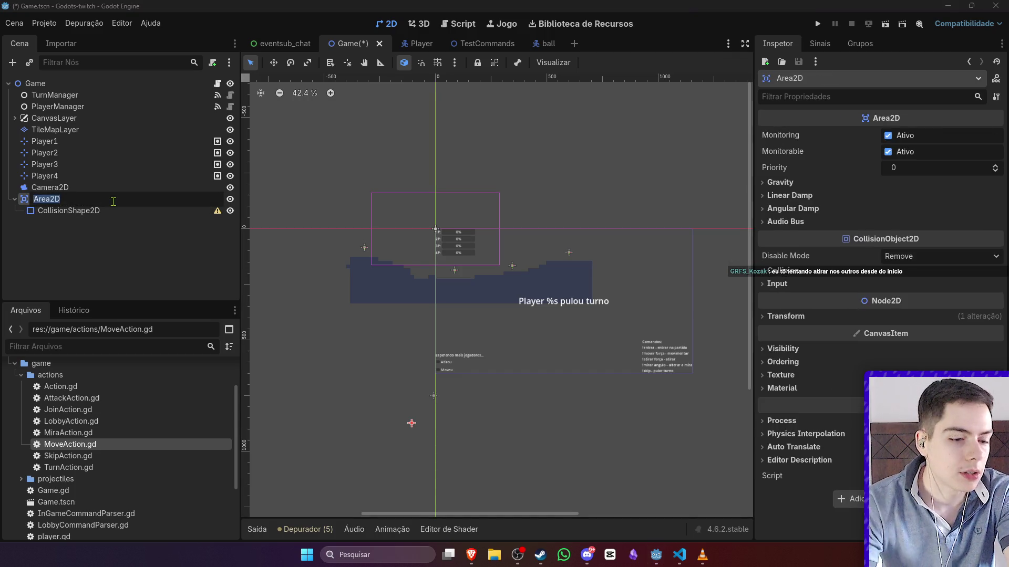
pyautogui.write('IO')
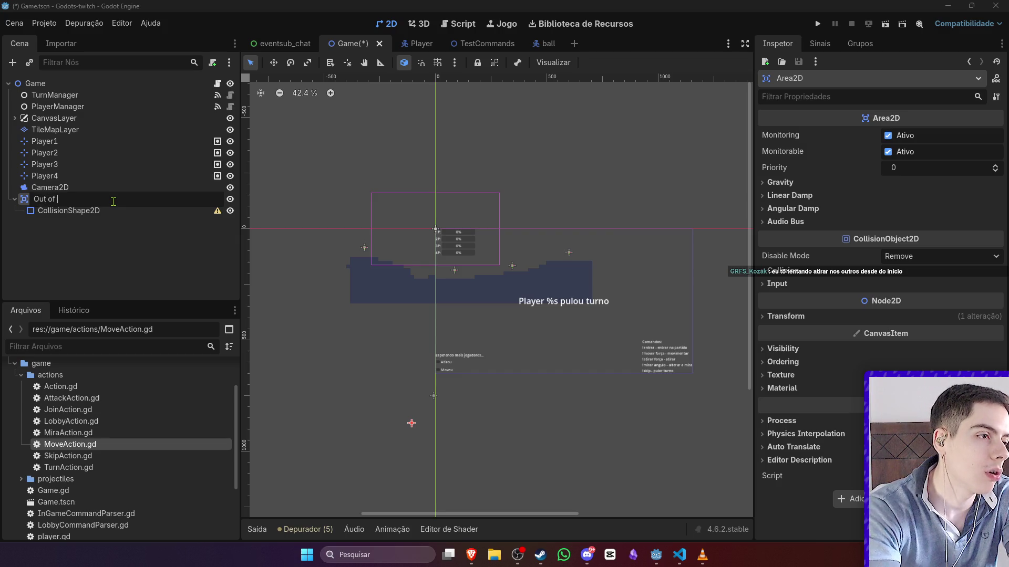
pyautogui.write('nds')
pyautogui.press('Return')
pyautogui.click(131, 210)
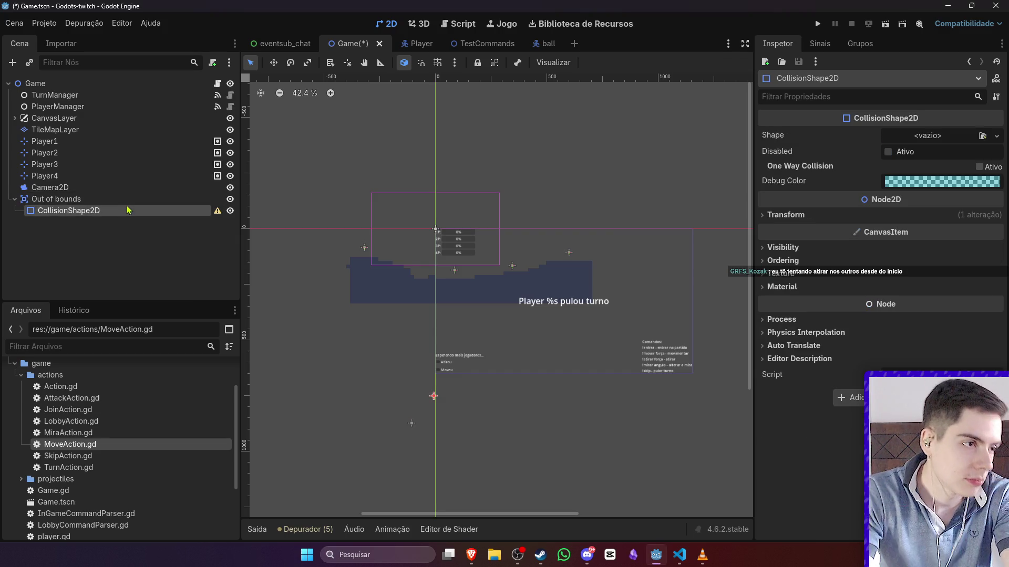
pyautogui.doubleClick(129, 200)
# - Rename the area OutOfBounds and give its collision shape a new WorldBoundaryShape2D
pyautogui.write('Out')
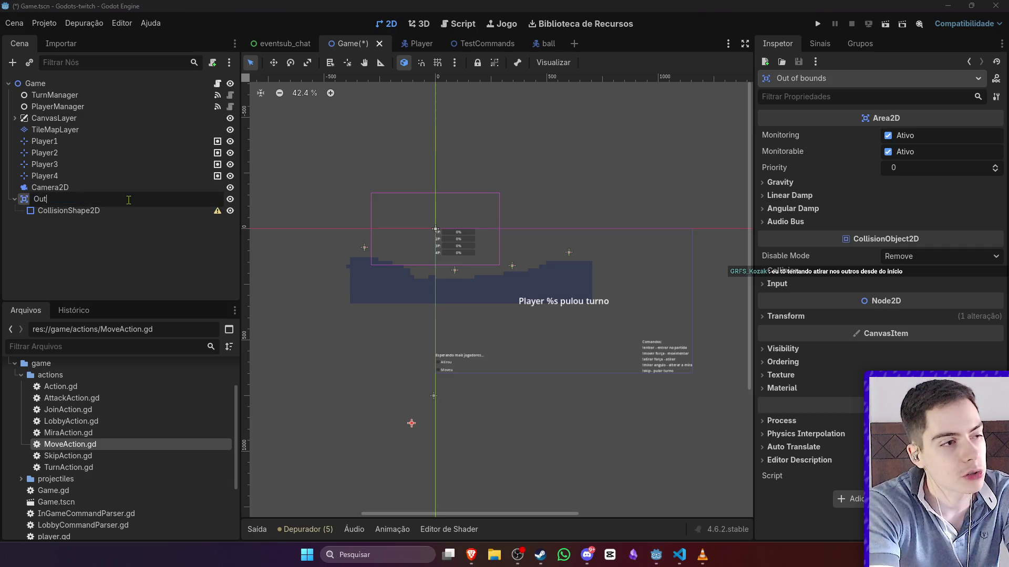
pyautogui.write('OfBounds')
pyautogui.press('Return')
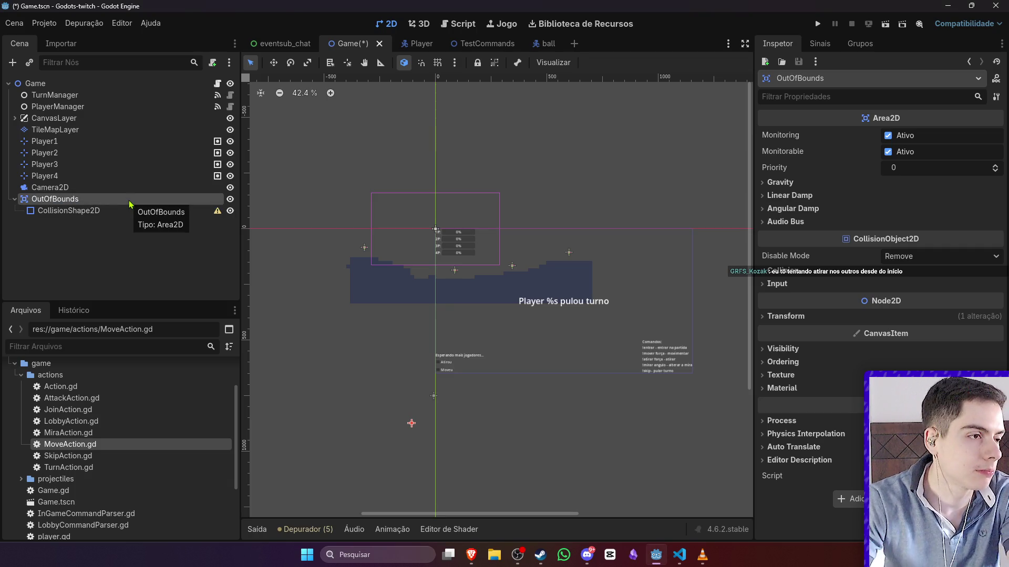
pyautogui.click(129, 210)
pyautogui.click(938, 136)
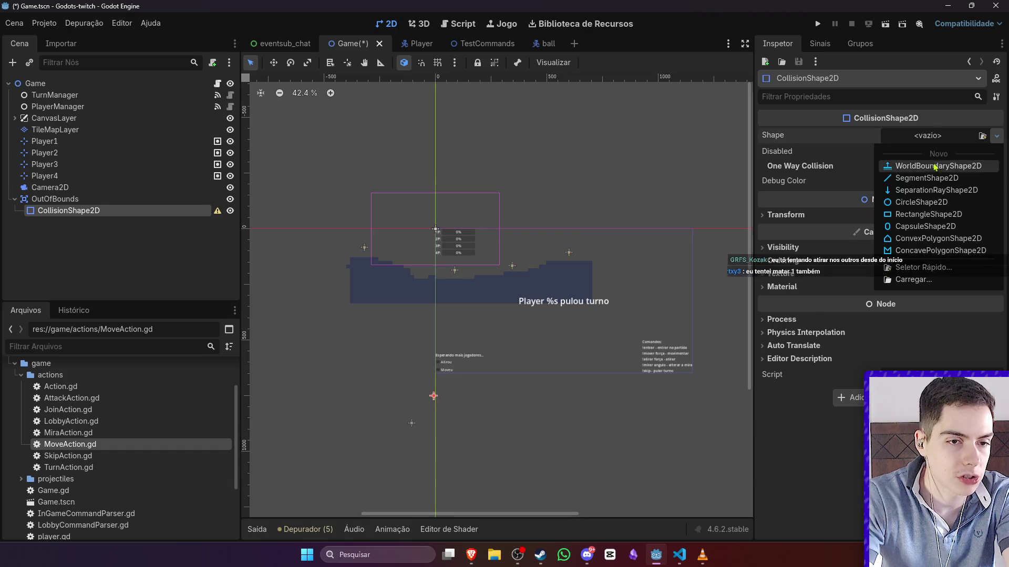
pyautogui.click(938, 166)
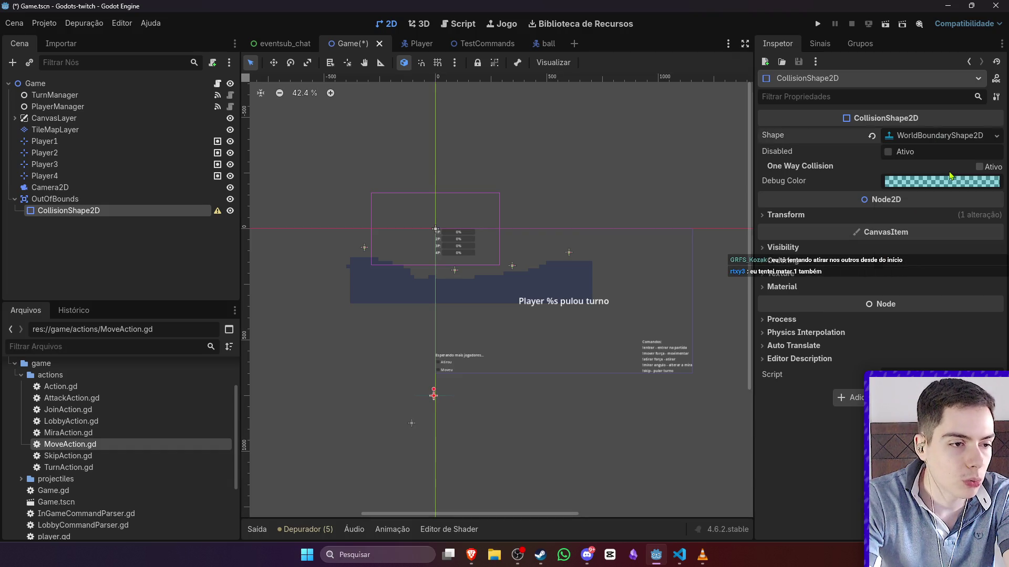
# - Point the boundary's normal downward below the terrain and save Game.tscn
pyautogui.scroll(3, 443, 387)
pyautogui.scroll(6, 469, 369)
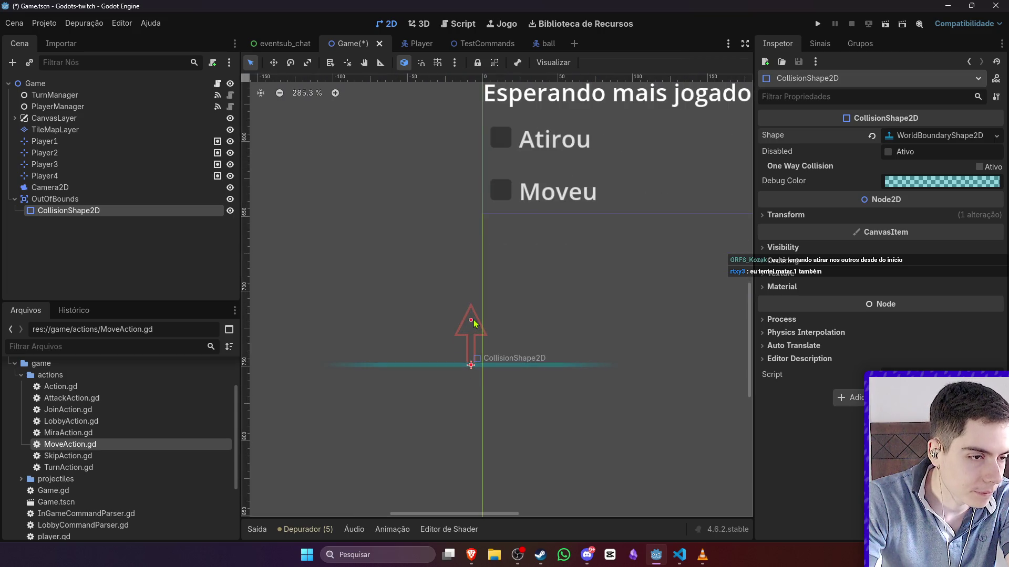
pyautogui.moveTo(474, 319); pyautogui.dragTo(473, 424)
pyautogui.scroll(-11, 472, 424)
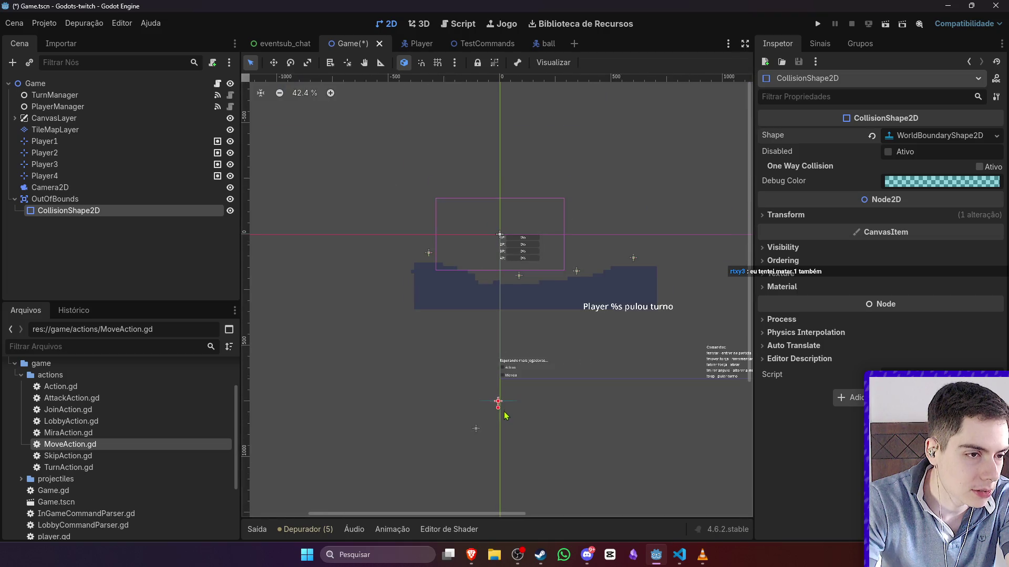
pyautogui.scroll(5, 503, 411)
pyautogui.click(486, 421)
pyautogui.scroll(1, 490, 419)
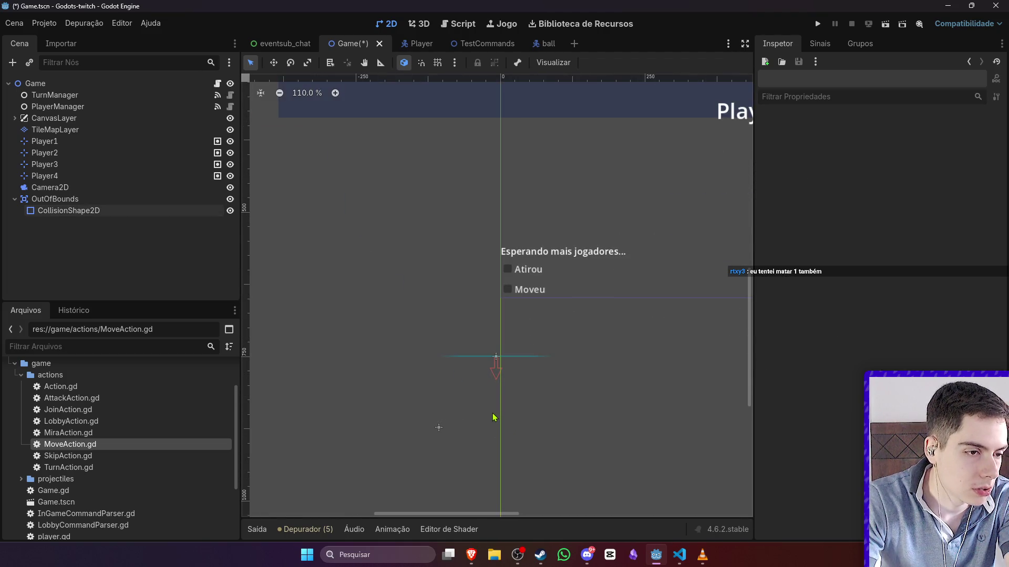
pyautogui.hotkey('ctrl', 's')
pyautogui.scroll(-4, 493, 419)
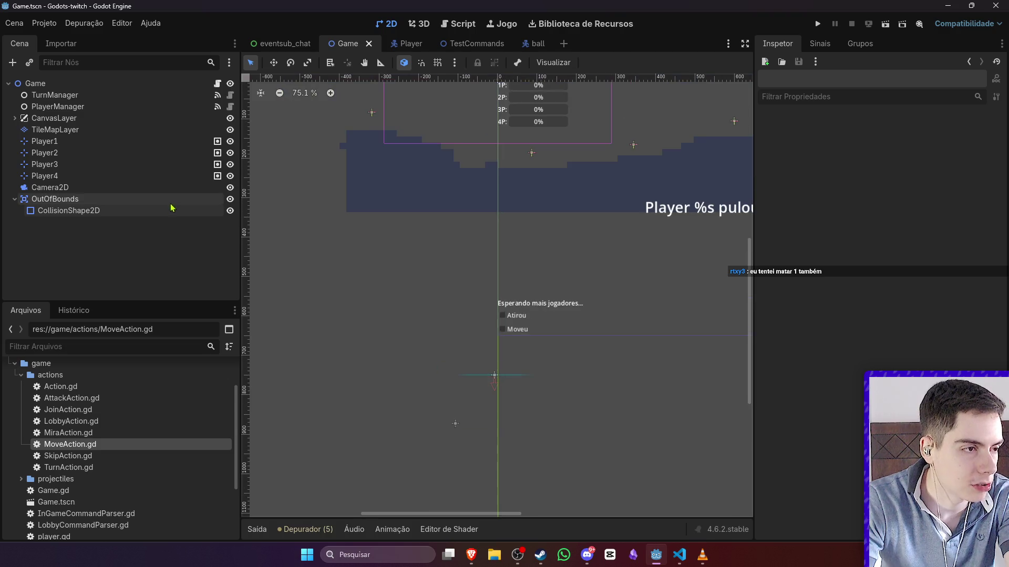
pyautogui.click(173, 210)
pyautogui.click(173, 200)
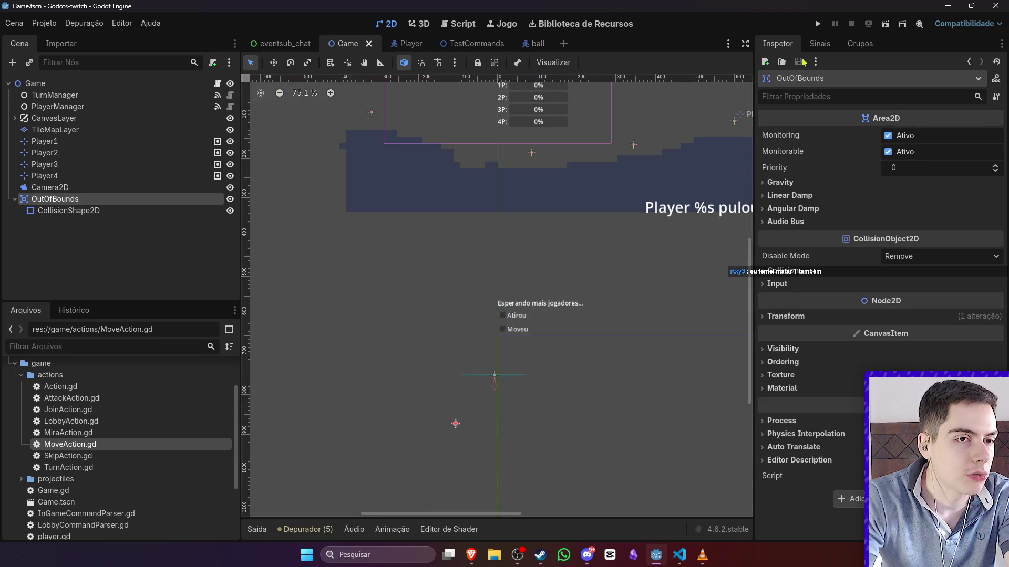
# - Set OutOfBounds' collision mask to layer 3 and save the Game scene
pyautogui.click(819, 44)
pyautogui.click(777, 43)
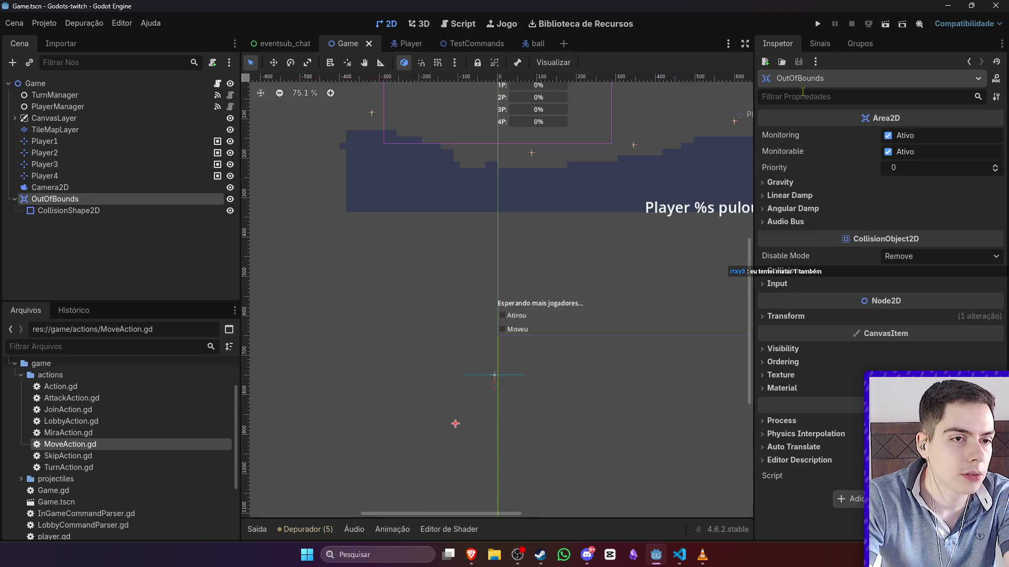
pyautogui.click(808, 272)
pyautogui.click(772, 352)
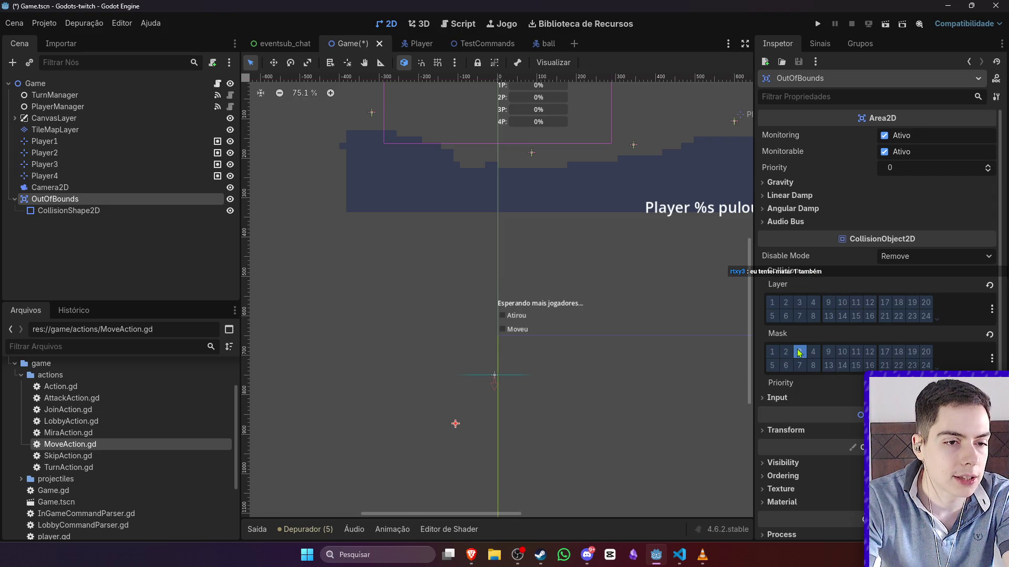
pyautogui.hotkey('ctrl', 's')
# - Adjust the Player Hurtbox's collision layer, save the Player scene, and return to Game's OutOfBounds signals
pyautogui.click(415, 43)
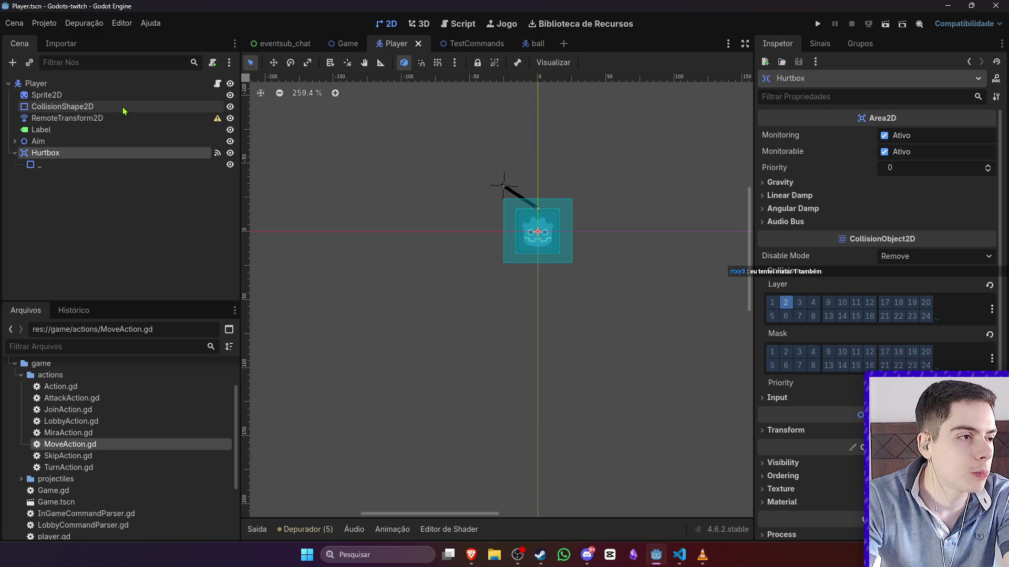
pyautogui.click(110, 83)
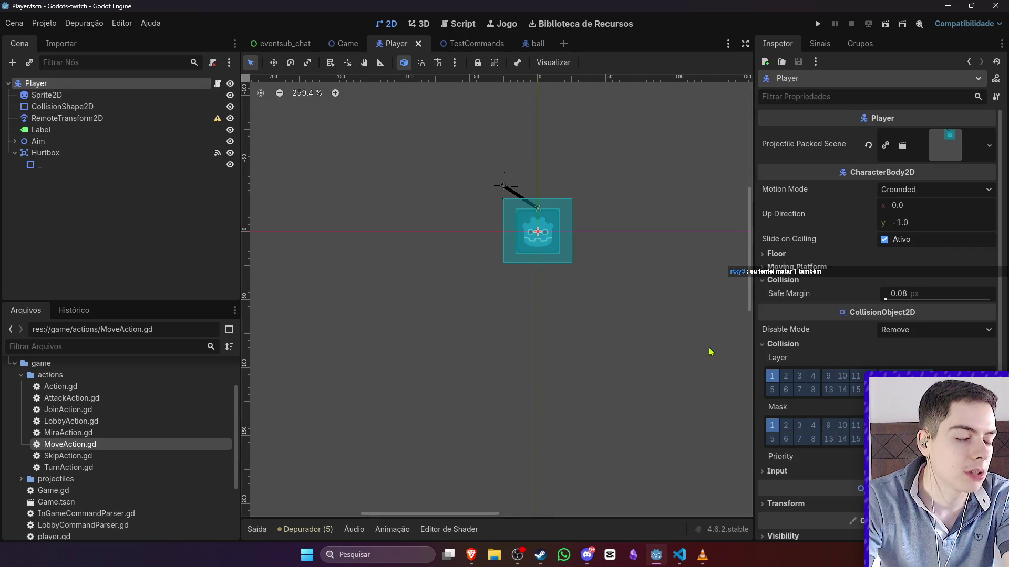
pyautogui.click(45, 153)
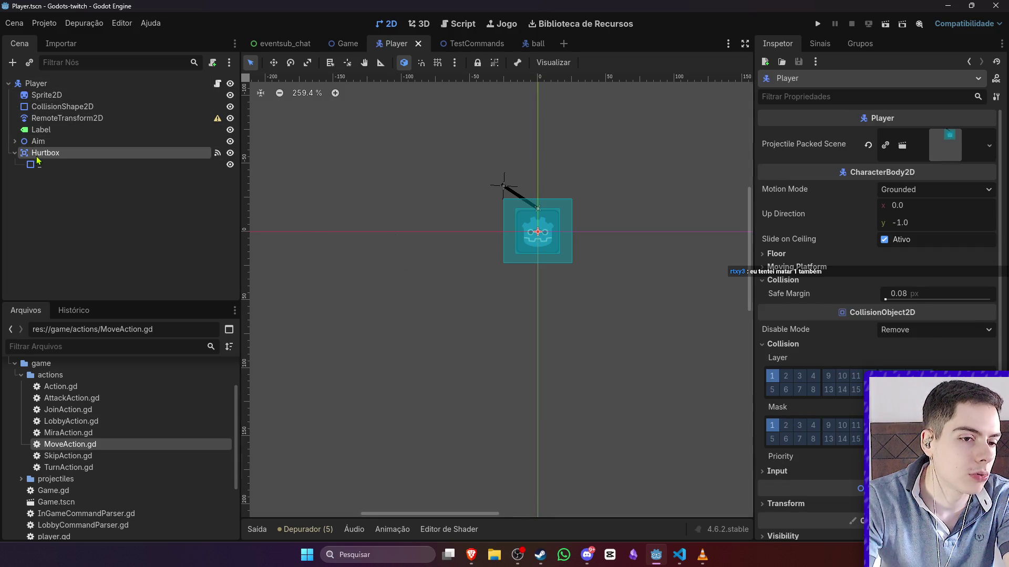
pyautogui.click(799, 303)
pyautogui.hotkey('ctrl', 's')
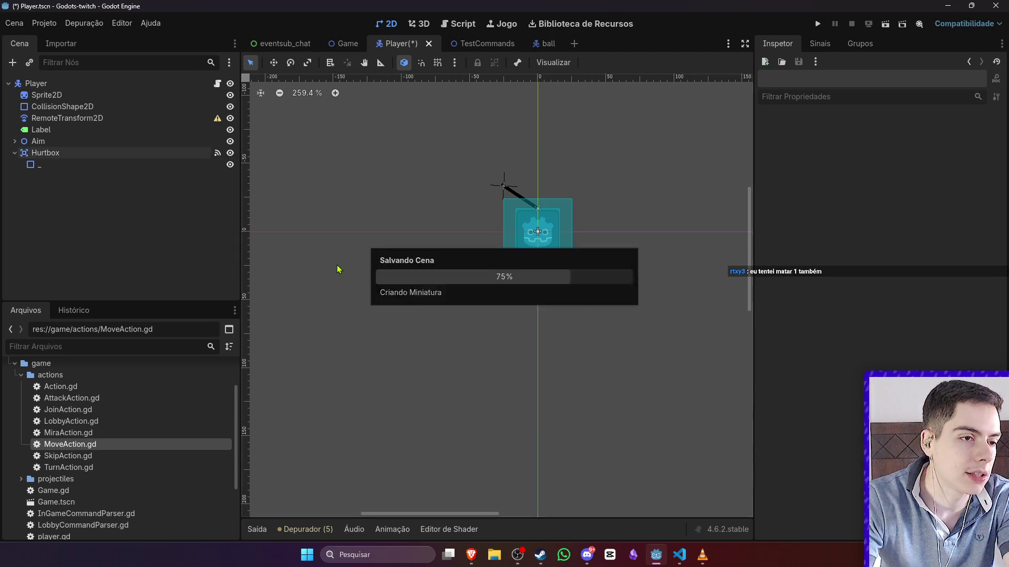
pyautogui.click(344, 43)
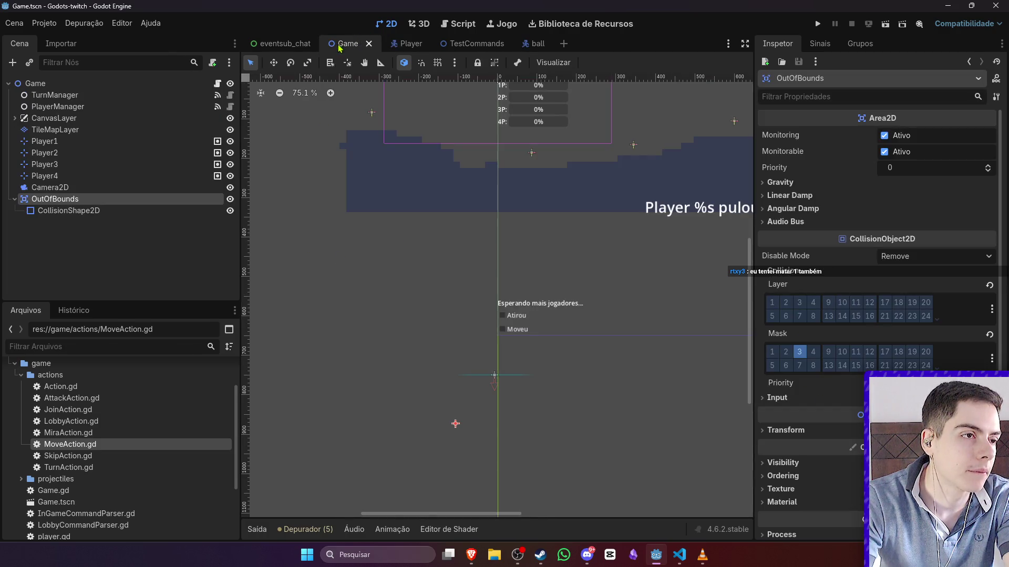
pyautogui.click(819, 44)
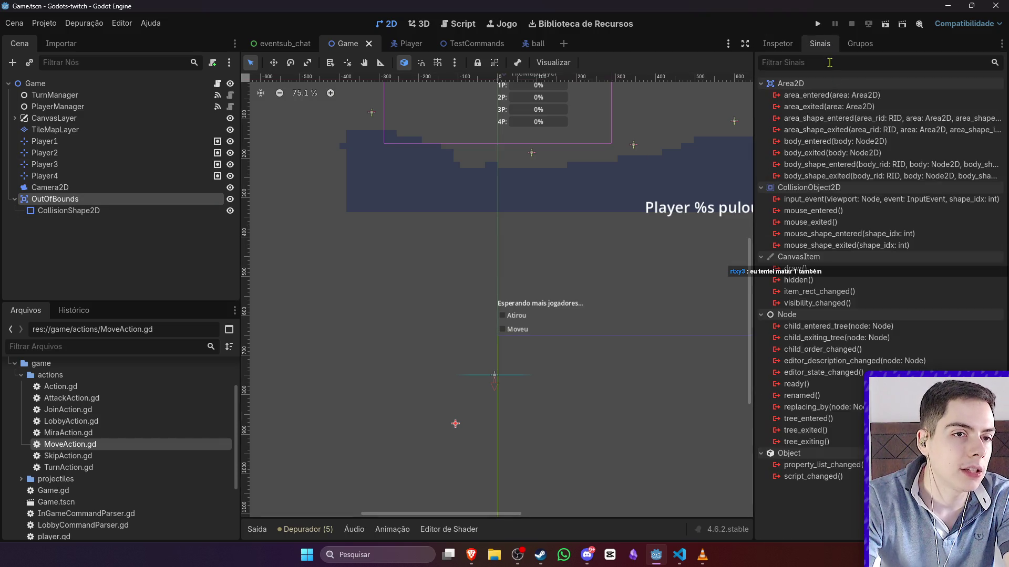
# - Connect OutOfBounds' body_entered signal to a new Game.gd handler and inspect register_action in TurnManager
pyautogui.doubleClick(840, 141)
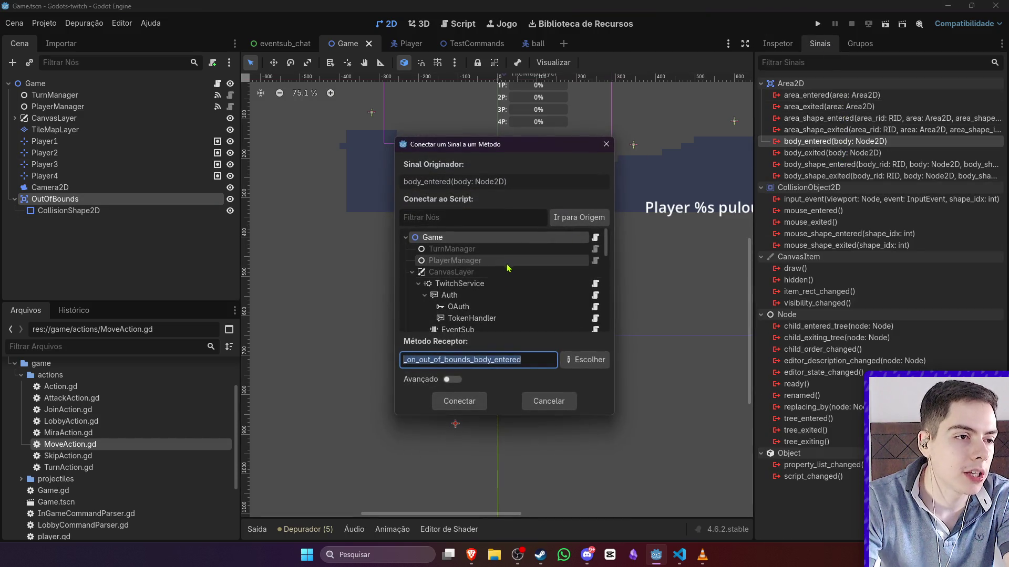
pyautogui.click(459, 401)
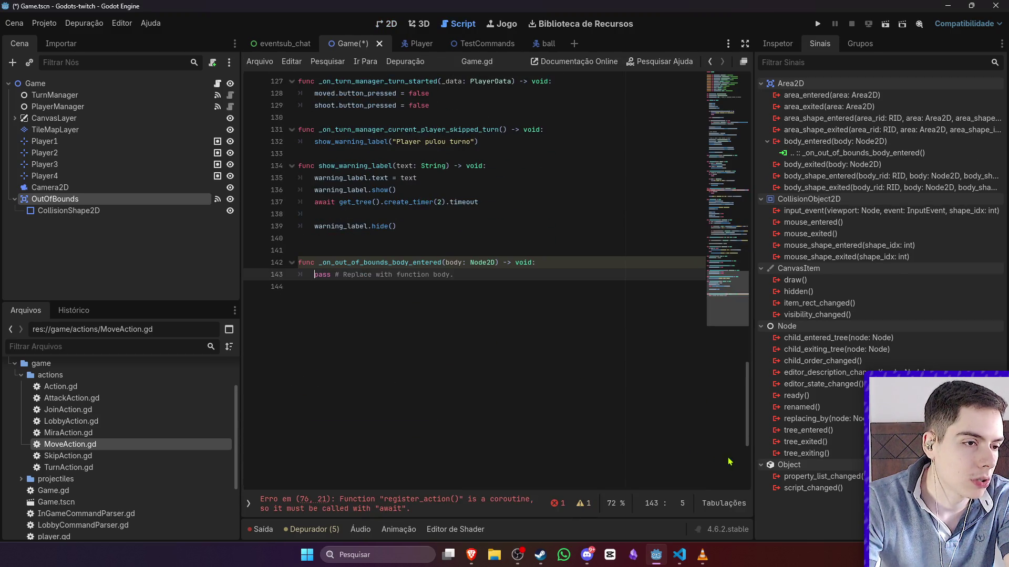
pyautogui.click(461, 502)
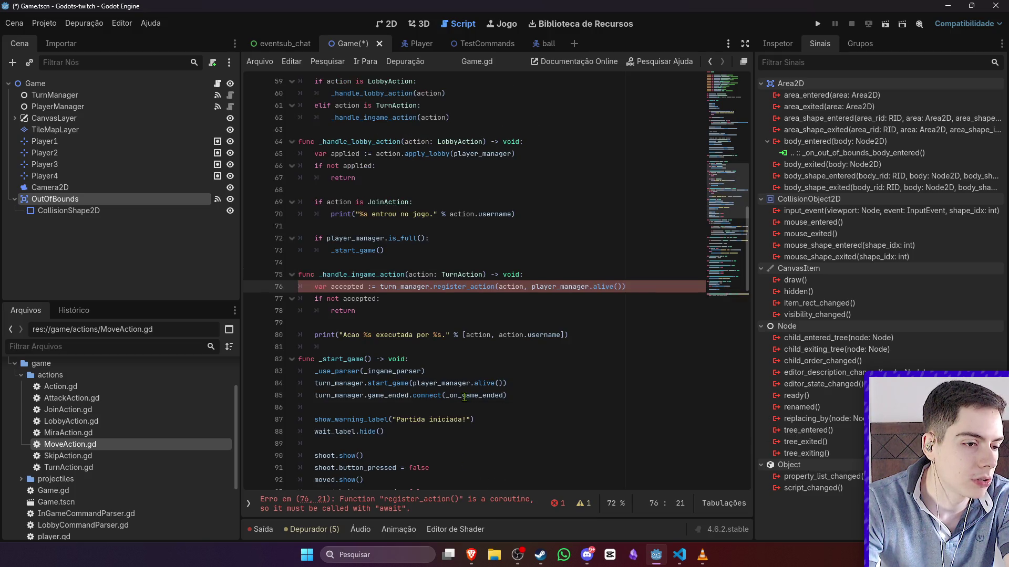
pyautogui.moveTo(465, 398)
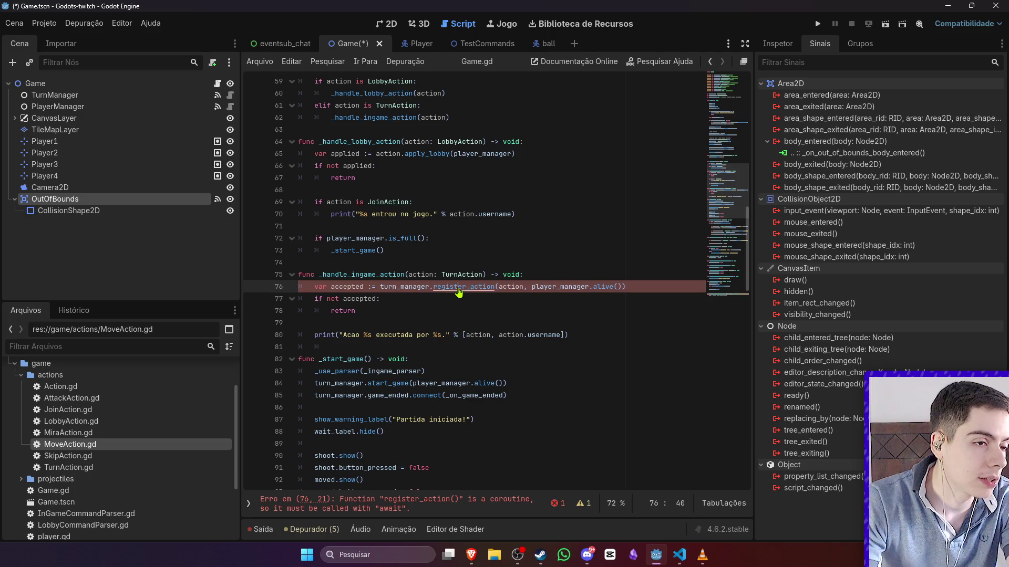
pyautogui.keyDown('ctrl'); pyautogui.click(458, 288); pyautogui.keyUp('ctrl')
pyautogui.scroll(-4, 480, 314)
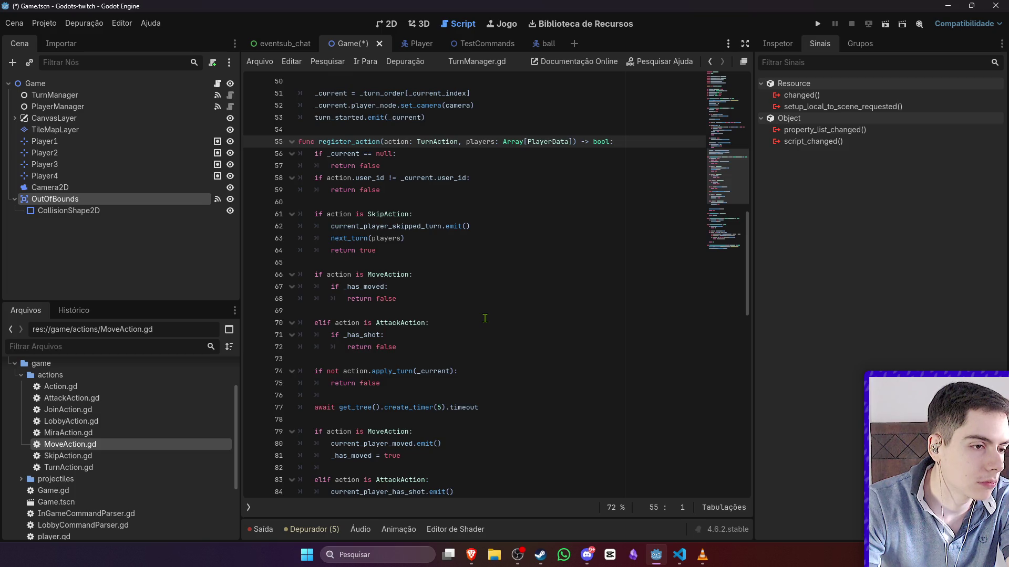
pyautogui.hotkey('alt', 'Left')
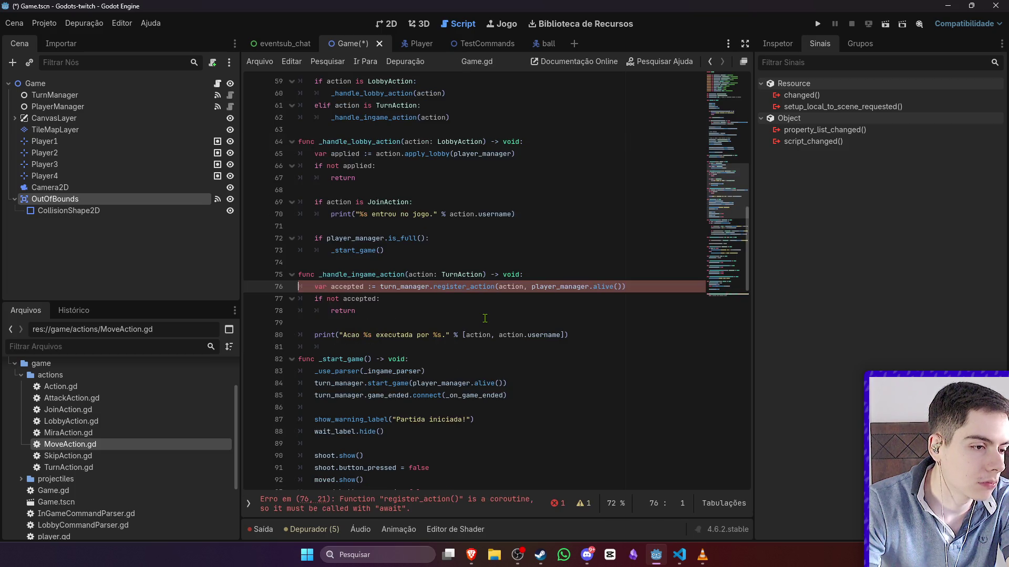
# - Add await before turn_manager.register_action on line 76 of Game.gd and save
pyautogui.keyDown('ctrl'); pyautogui.click(472, 288); pyautogui.keyUp('ctrl')
pyautogui.scroll(-4, 478, 307)
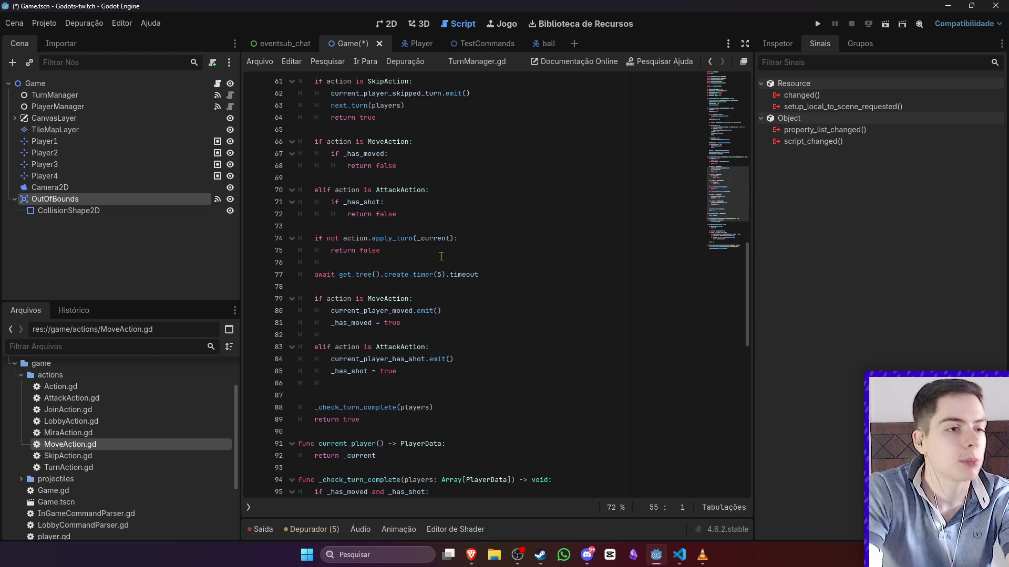
pyautogui.moveTo(428, 236)
pyautogui.write('(5).timeout')
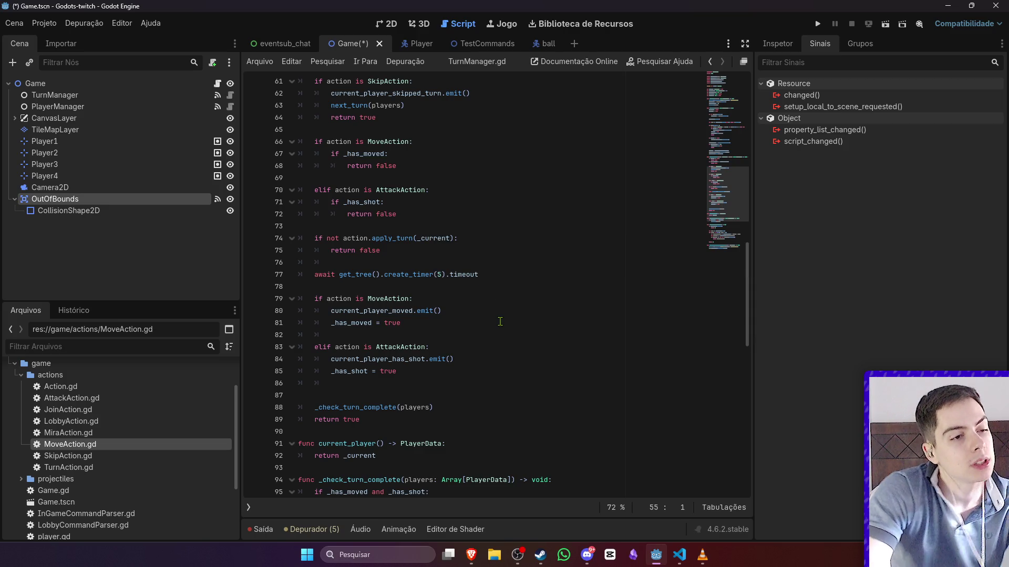
pyautogui.hotkey('alt', 'Left')
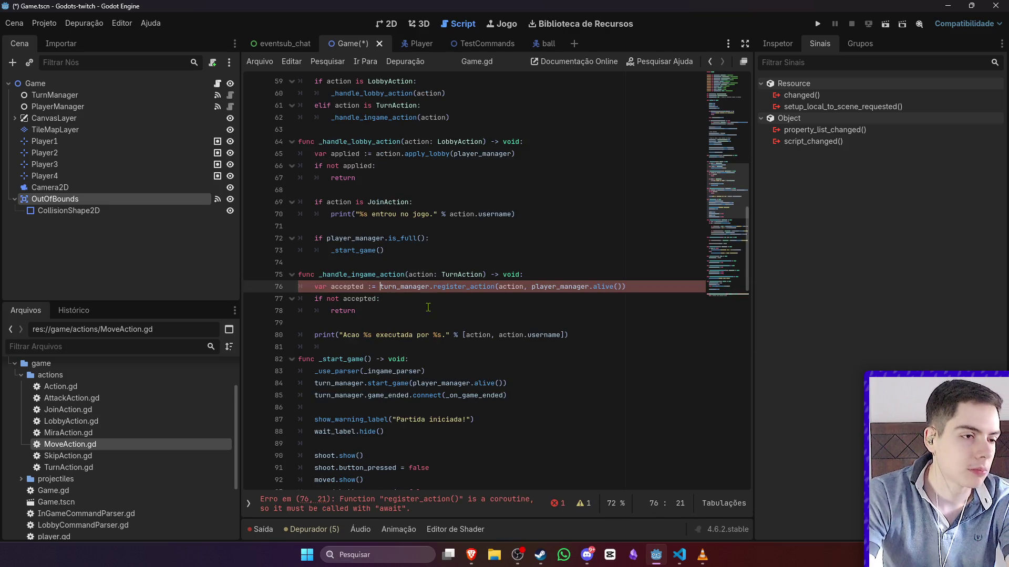
pyautogui.write('await')
pyautogui.hotkey('ctrl', 's')
pyautogui.scroll(-8, 491, 318)
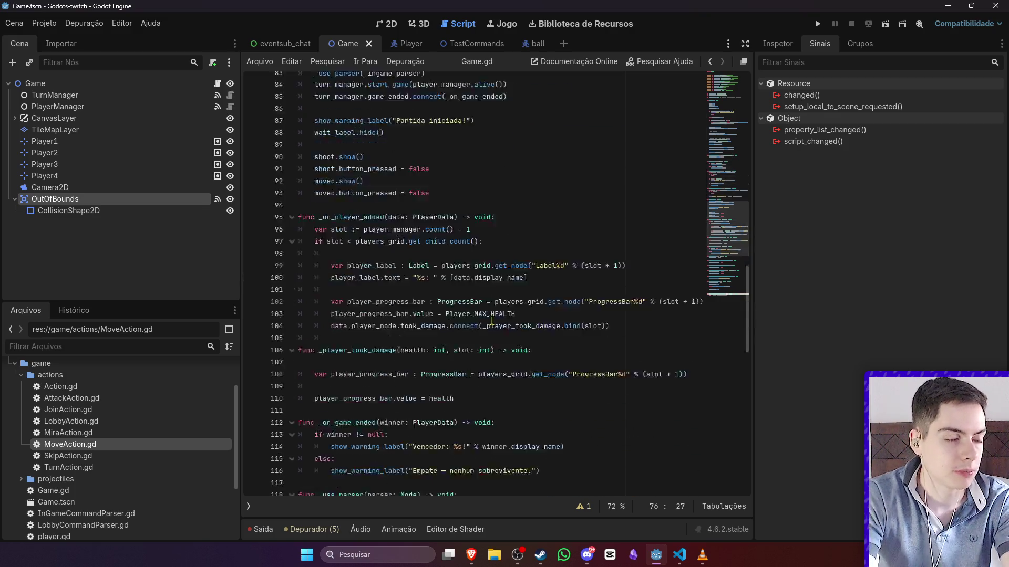
pyautogui.scroll(-10, 491, 319)
pyautogui.click(450, 215)
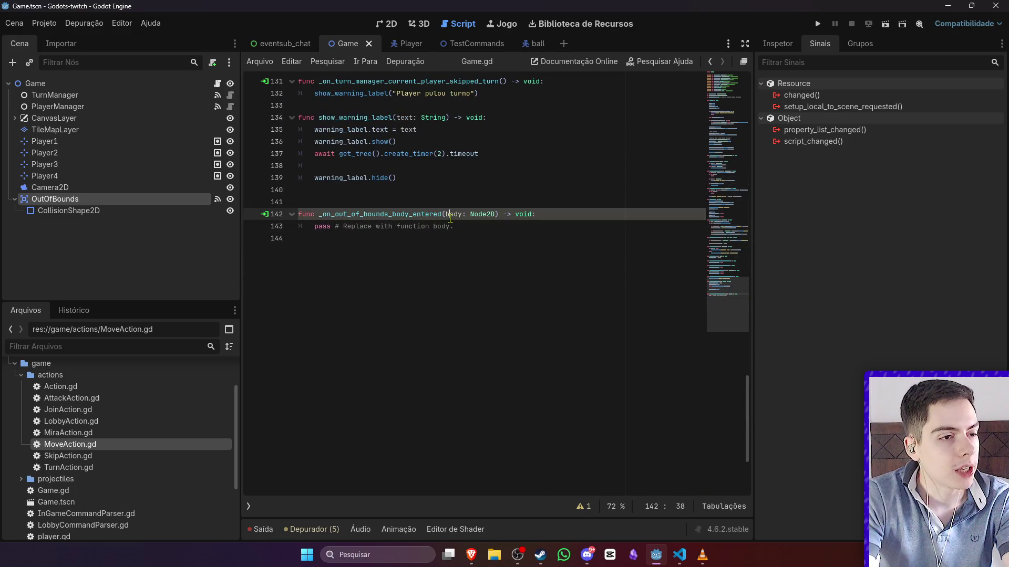
pyautogui.moveTo(454, 226); pyautogui.dragTo(304, 225)
pyautogui.scroll(20, 475, 307)
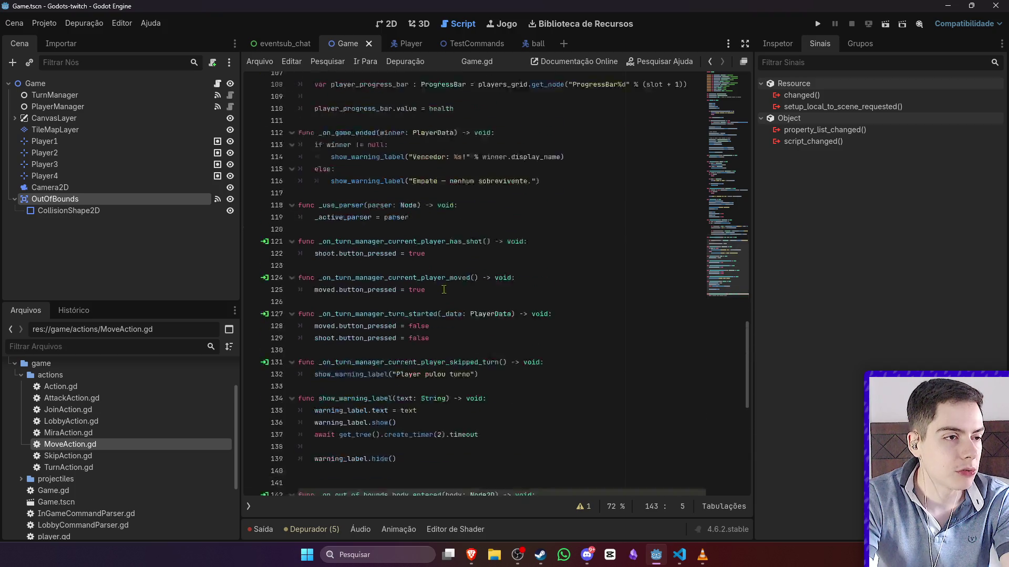
pyautogui.scroll(10, 475, 306)
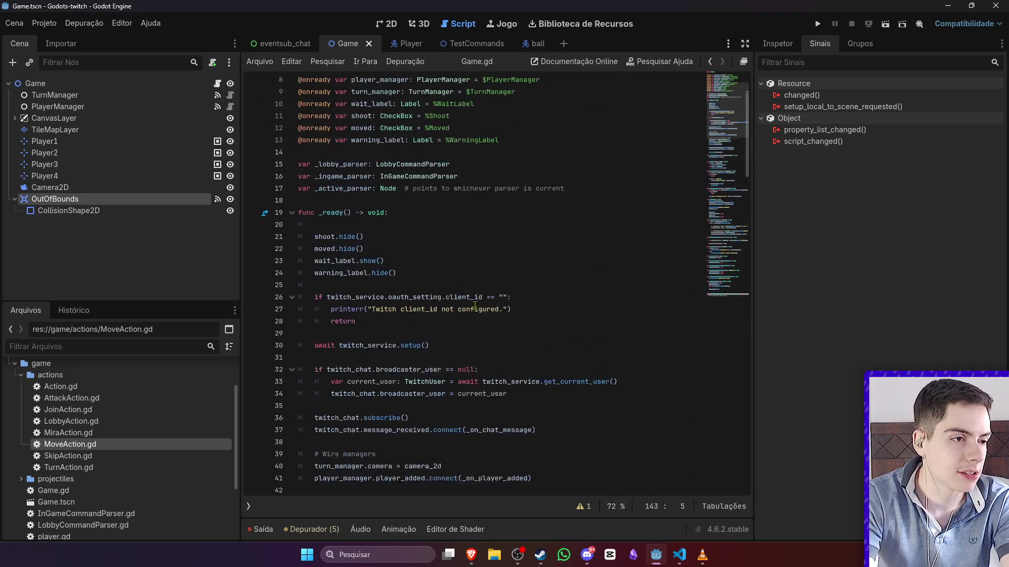
pyautogui.scroll(-13, 475, 306)
pyautogui.scroll(-12, 475, 307)
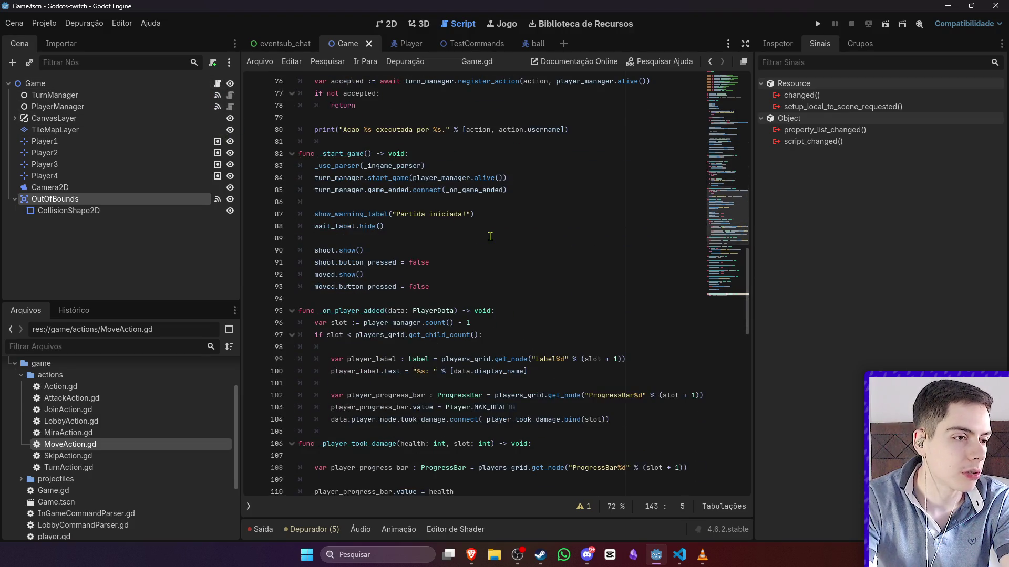
pyautogui.scroll(-3, 492, 239)
pyautogui.scroll(-8, 491, 239)
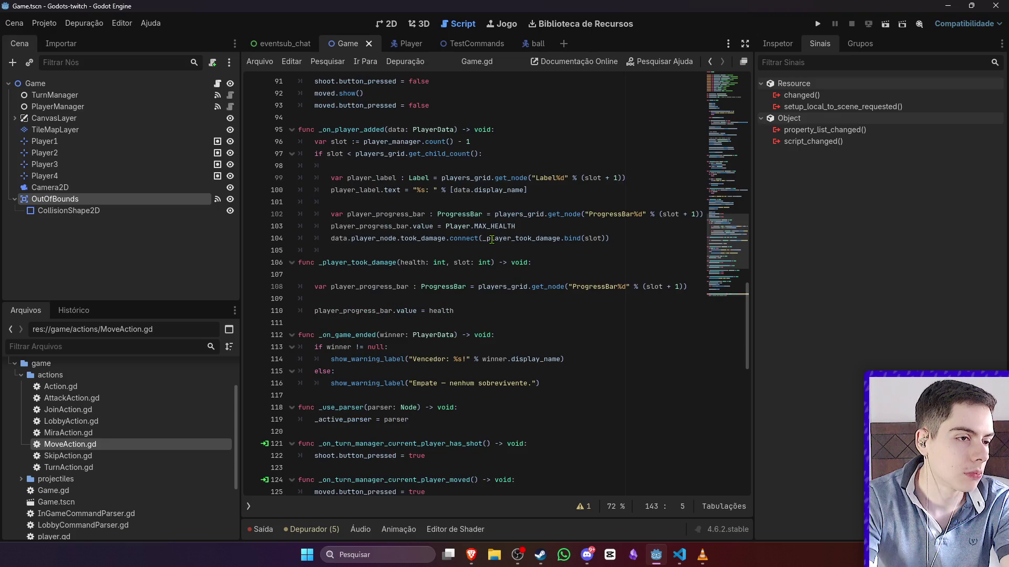
pyautogui.scroll(20, 492, 239)
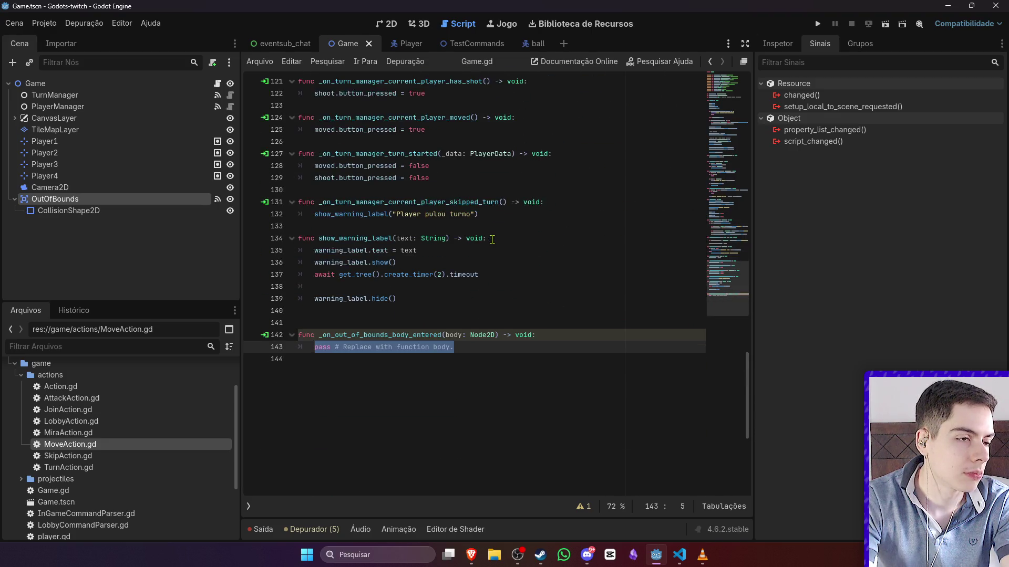
pyautogui.scroll(8, 495, 238)
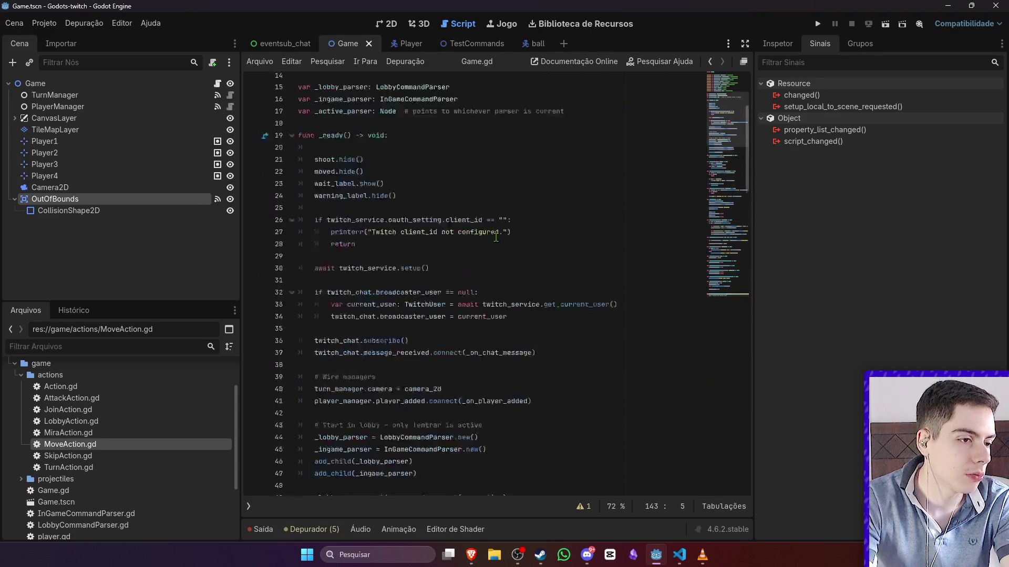
pyautogui.scroll(-16, 495, 238)
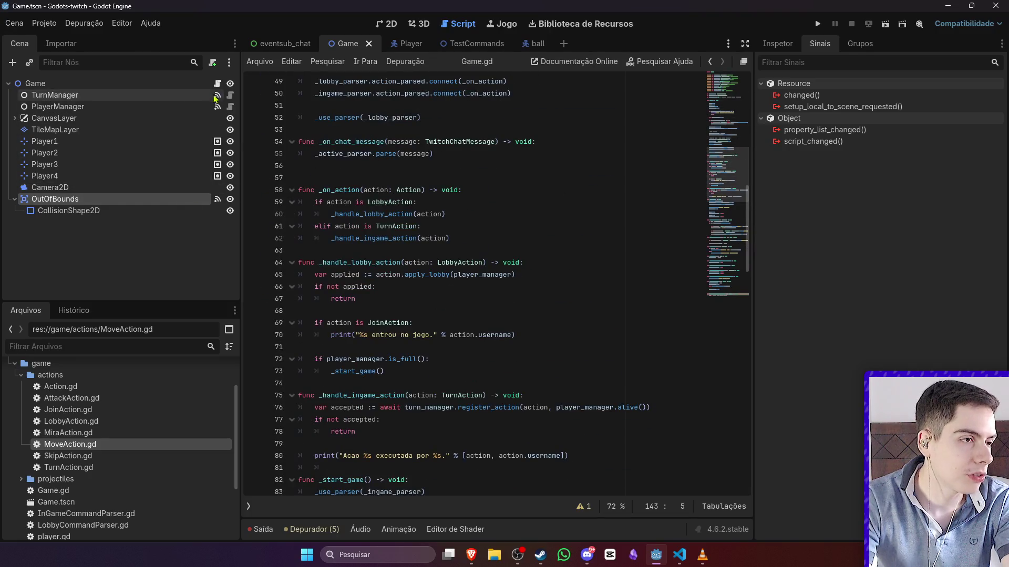
pyautogui.scroll(-20, 482, 340)
pyautogui.scroll(-4, 482, 341)
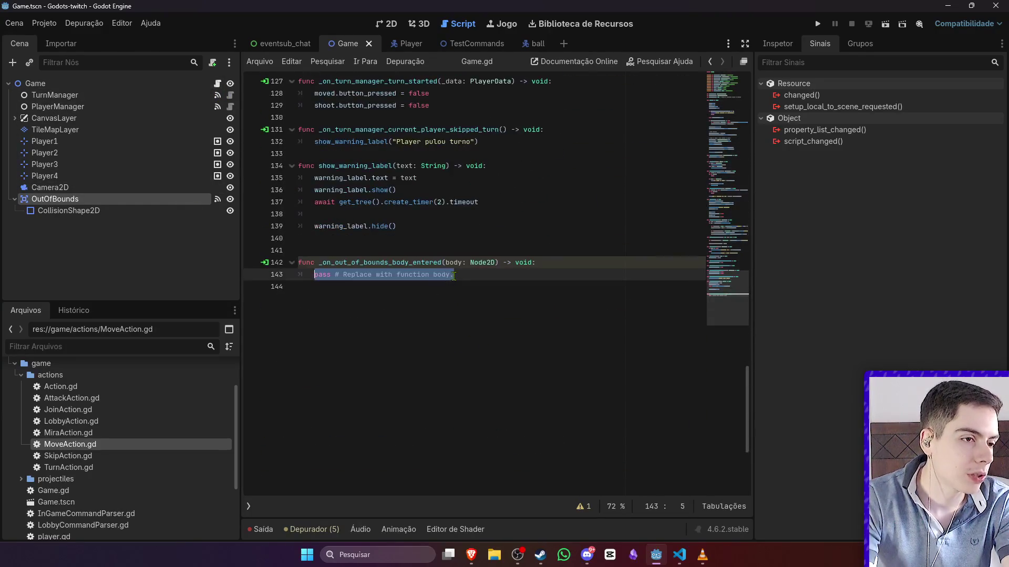
pyautogui.doubleClick(478, 263)
# - Change the out-of-bounds handler to take player: Player, set player.health = 0, and save Game.gd
pyautogui.write('Player')
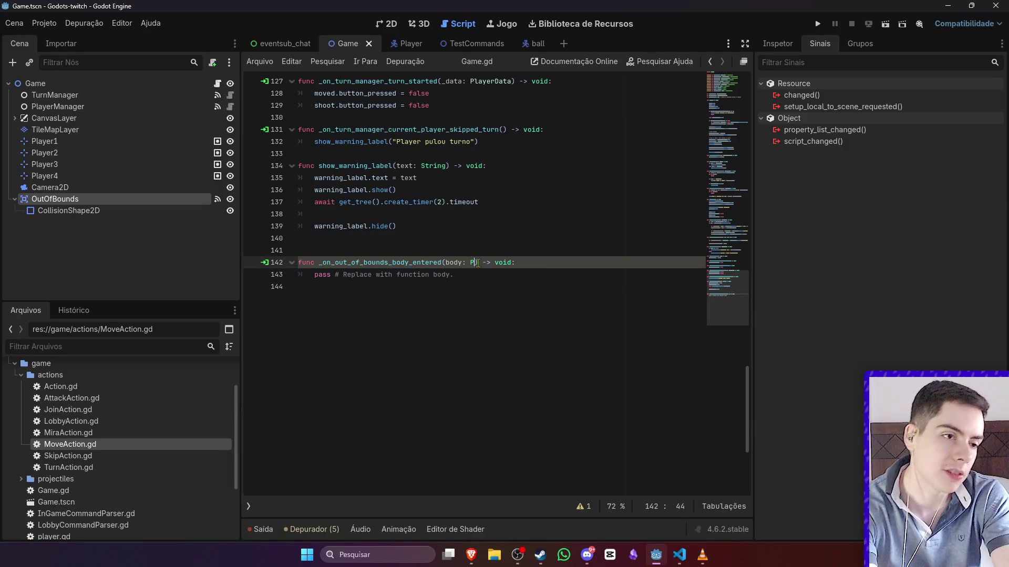
pyautogui.moveTo(453, 275); pyautogui.dragTo(314, 278)
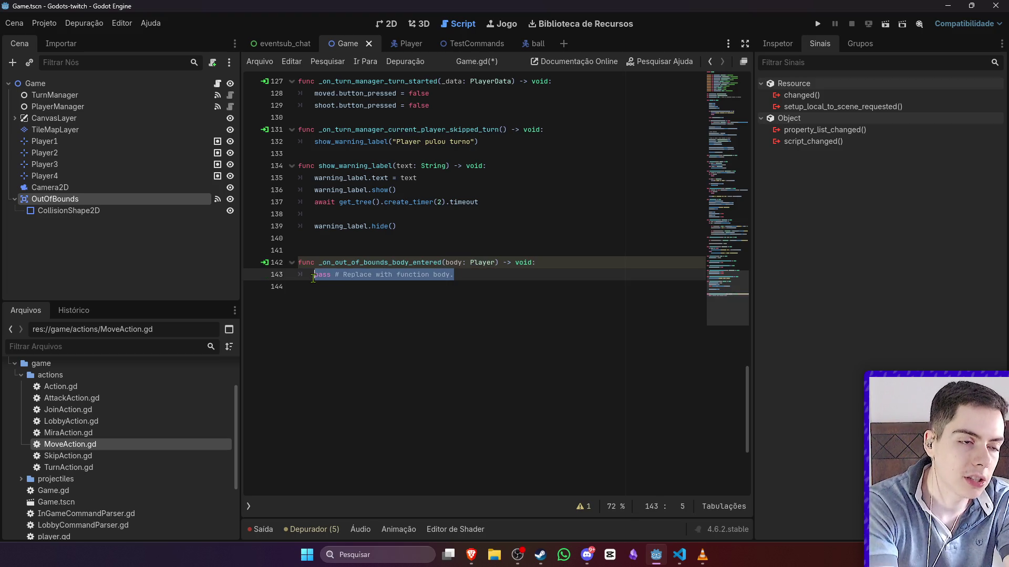
pyautogui.write('bo')
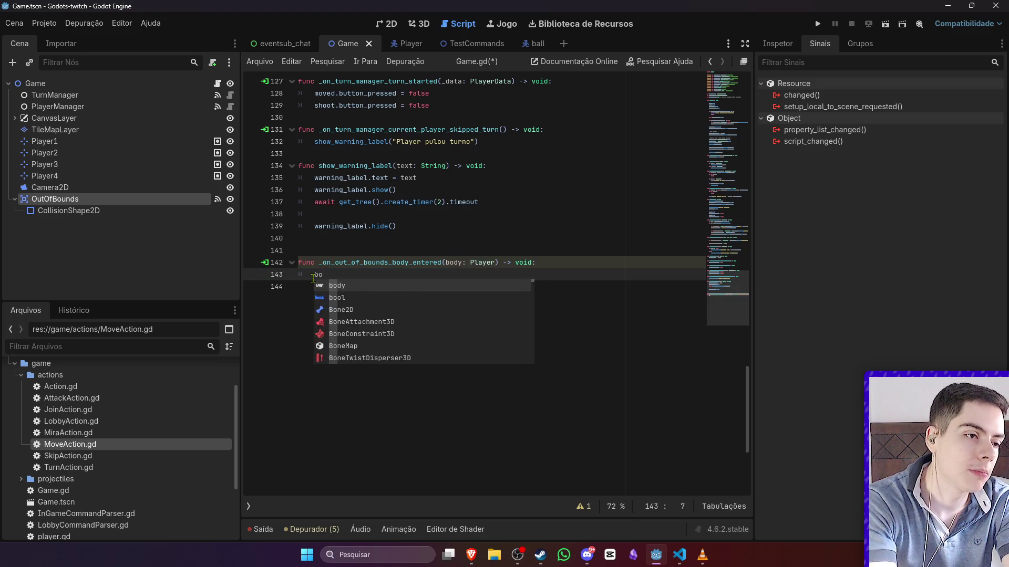
pyautogui.press('BackSpace')
pyautogui.press('BackSpace')
pyautogui.doubleClick(453, 263)
pyautogui.write('pl')
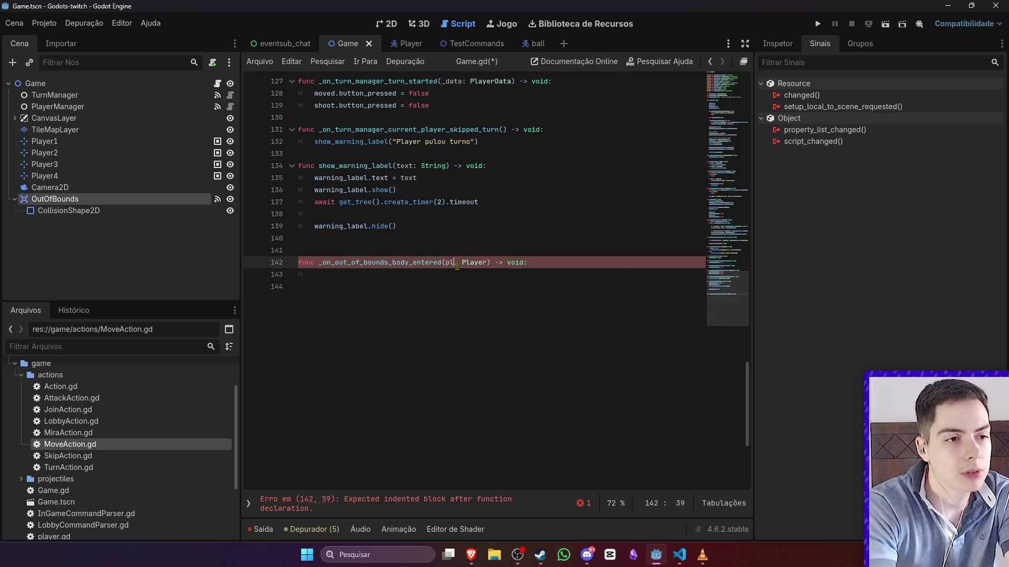
pyautogui.write('ayer:')
pyautogui.press('Down')
pyautogui.write('playe')
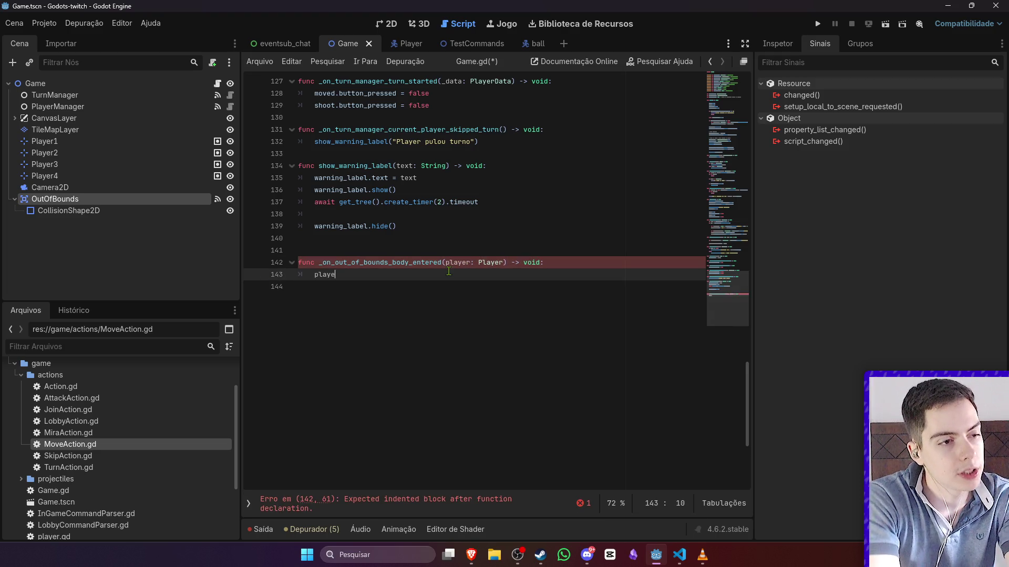
pyautogui.write('r.health = 0')
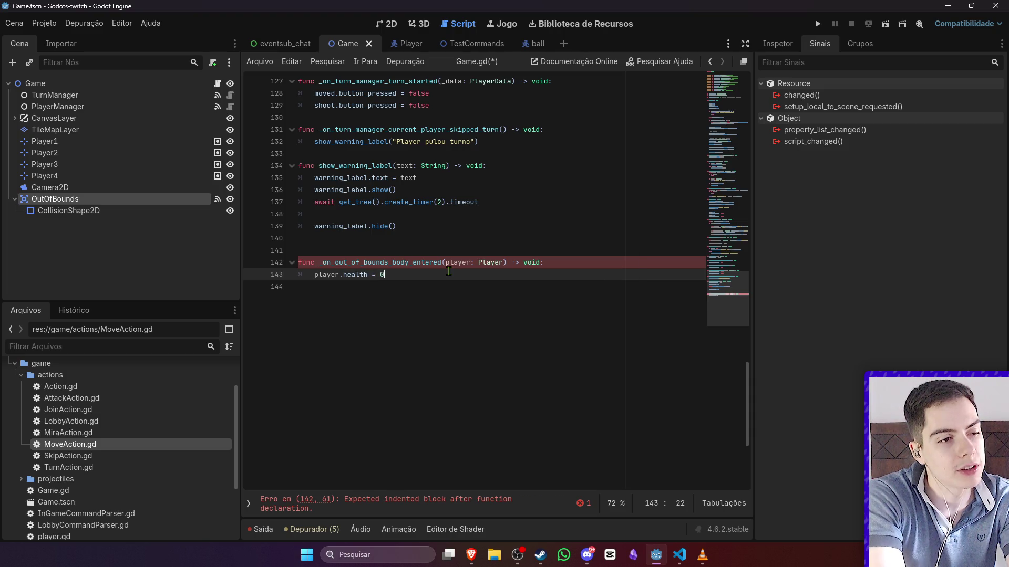
pyautogui.hotkey('ctrl', 's')
pyautogui.click(523, 236)
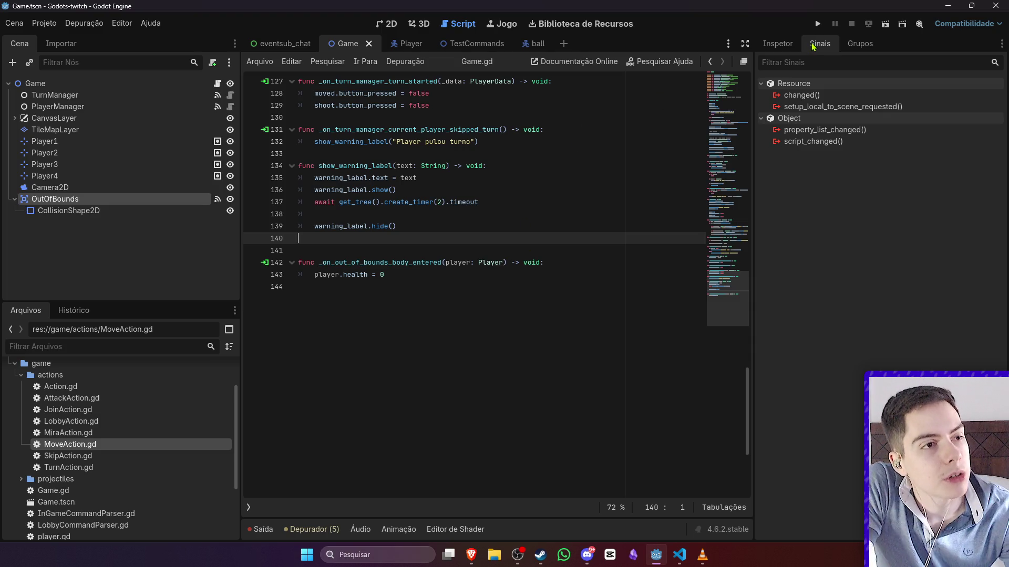
# - Run the game in a debug window, then bring up the ball projectile scene
pyautogui.click(885, 25)
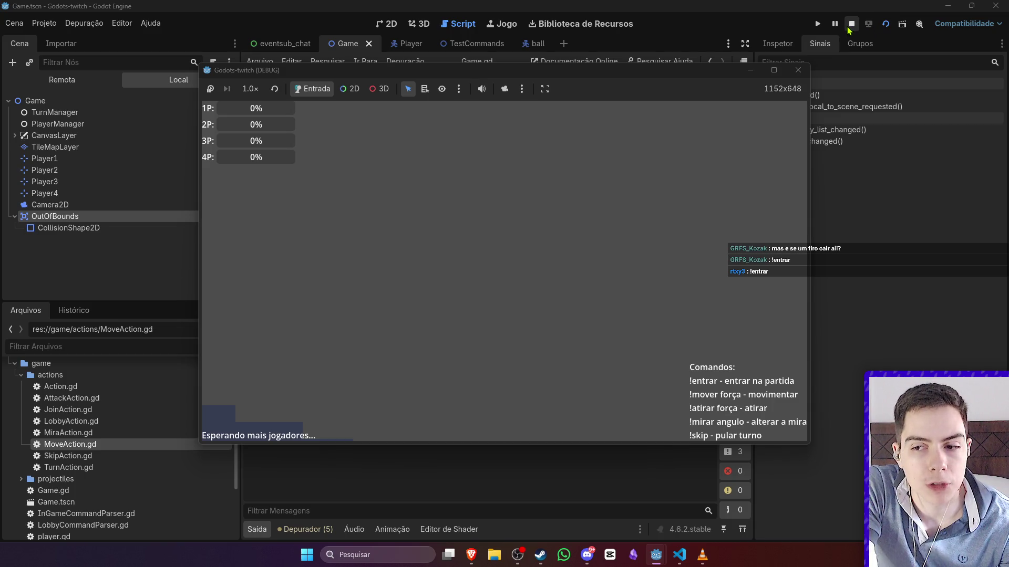
pyautogui.click(532, 45)
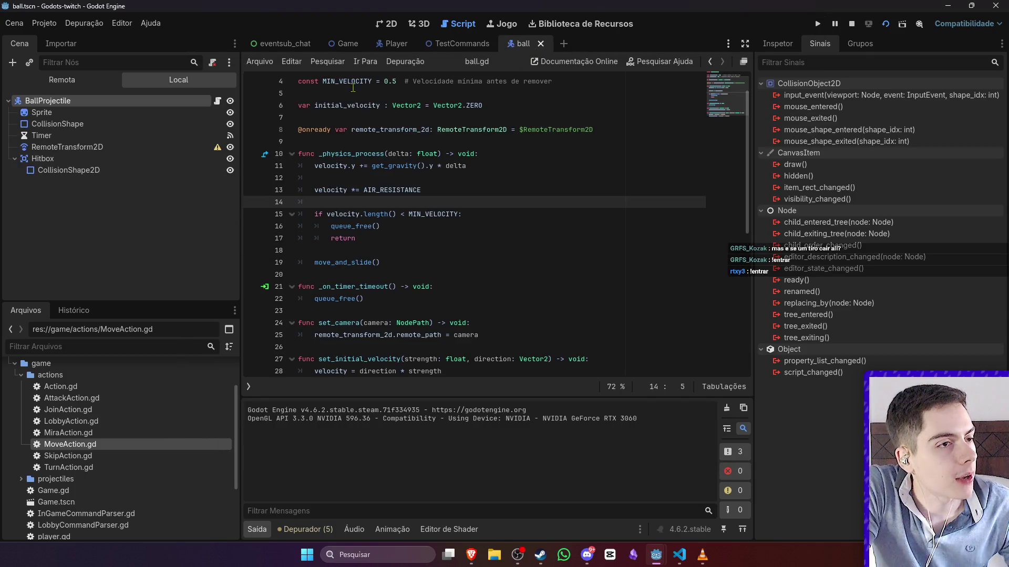
# - Compare the ball Hitbox's collision mask with the BallProjectile body's layers, then bring the game window forward
pyautogui.click(773, 45)
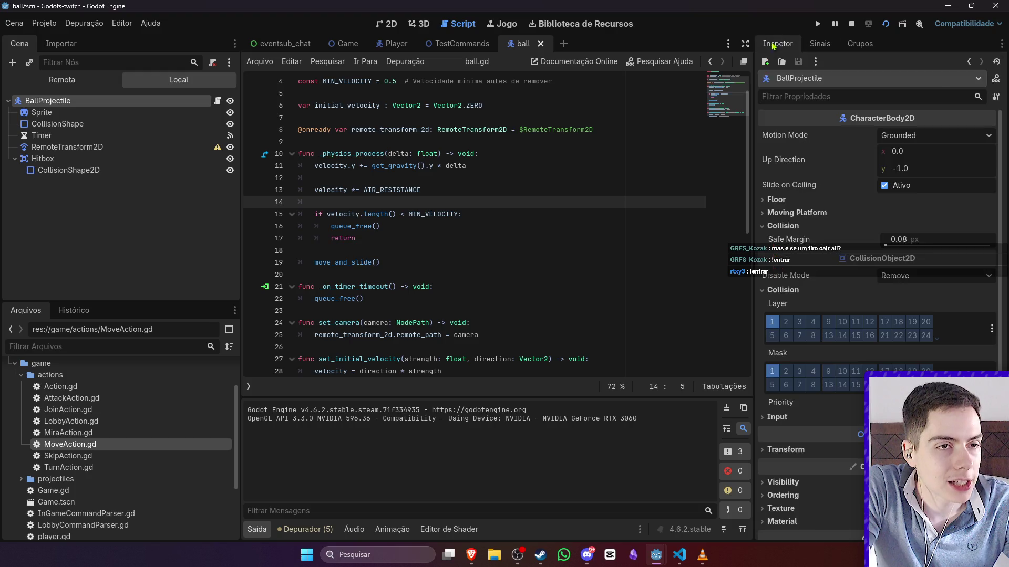
pyautogui.click(150, 147)
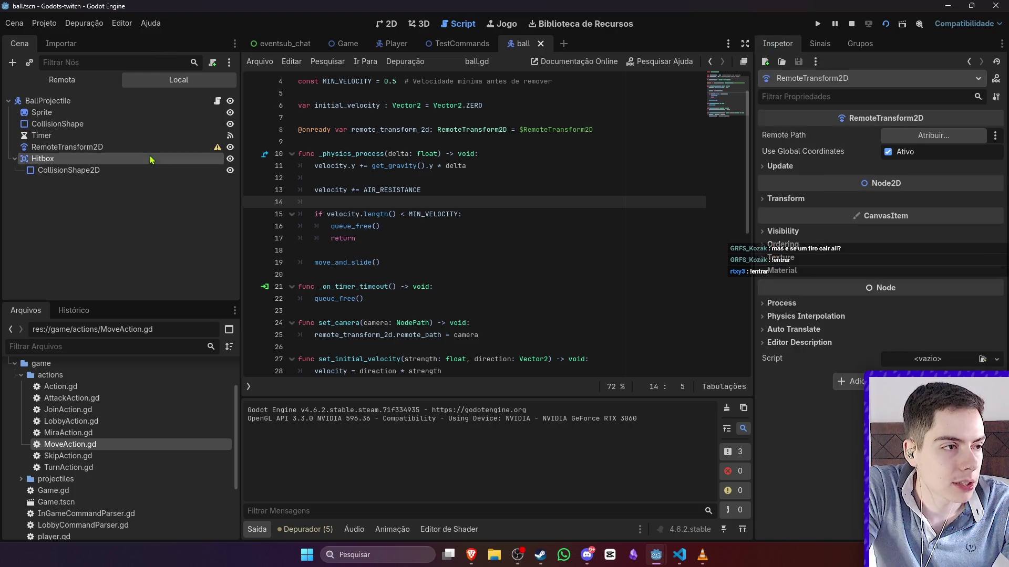
pyautogui.click(151, 159)
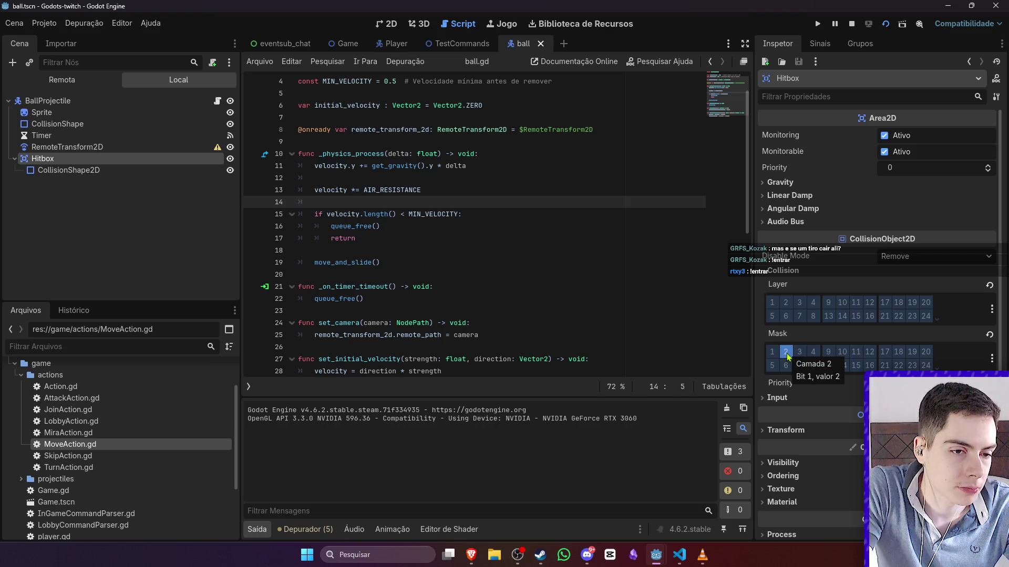
pyautogui.click(158, 100)
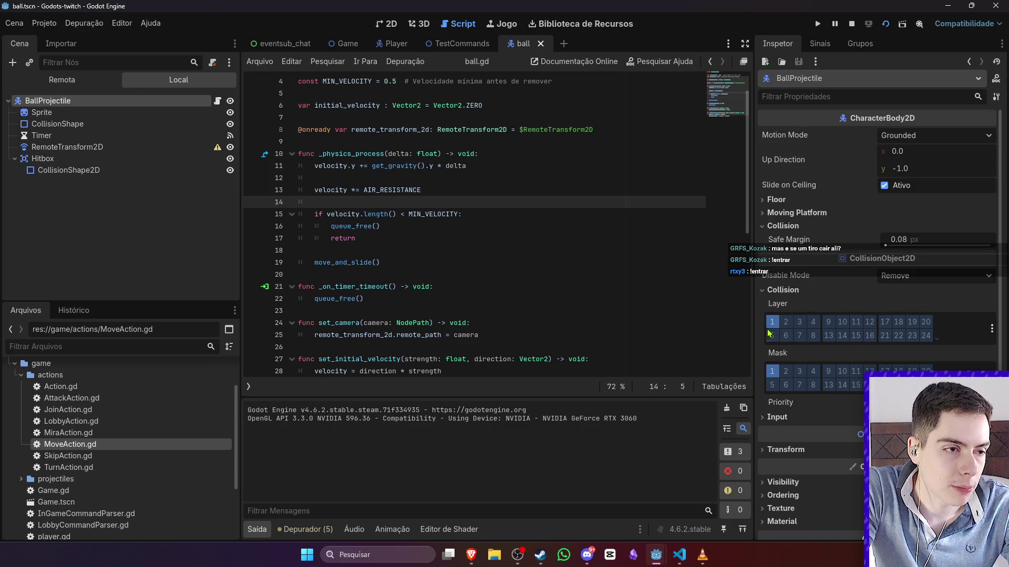
pyautogui.click(120, 163)
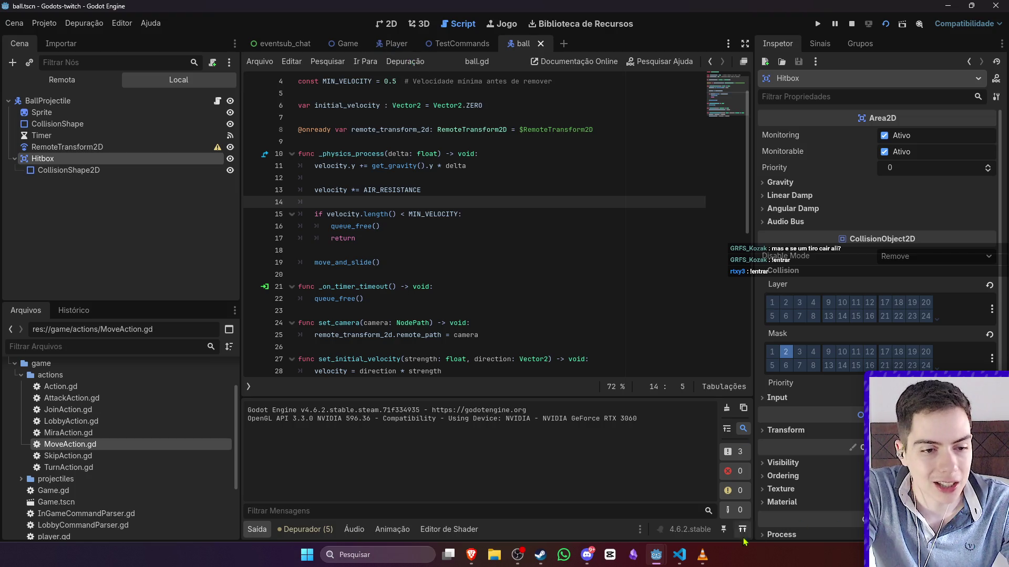
pyautogui.click(709, 497)
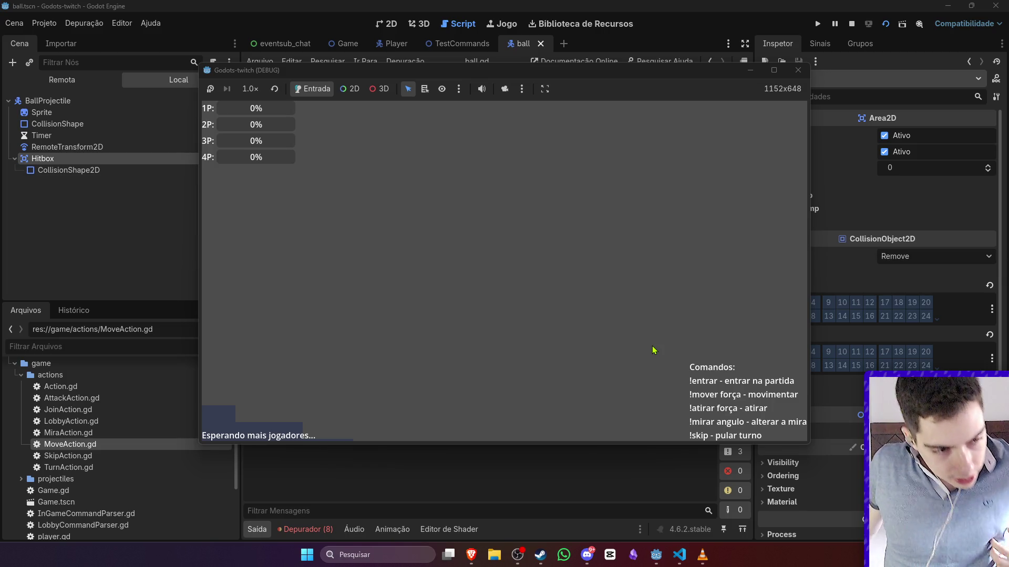
# - Show the debugger's error list and jump to the twitch_api.gd:865 chat badges error
pyautogui.click(305, 529)
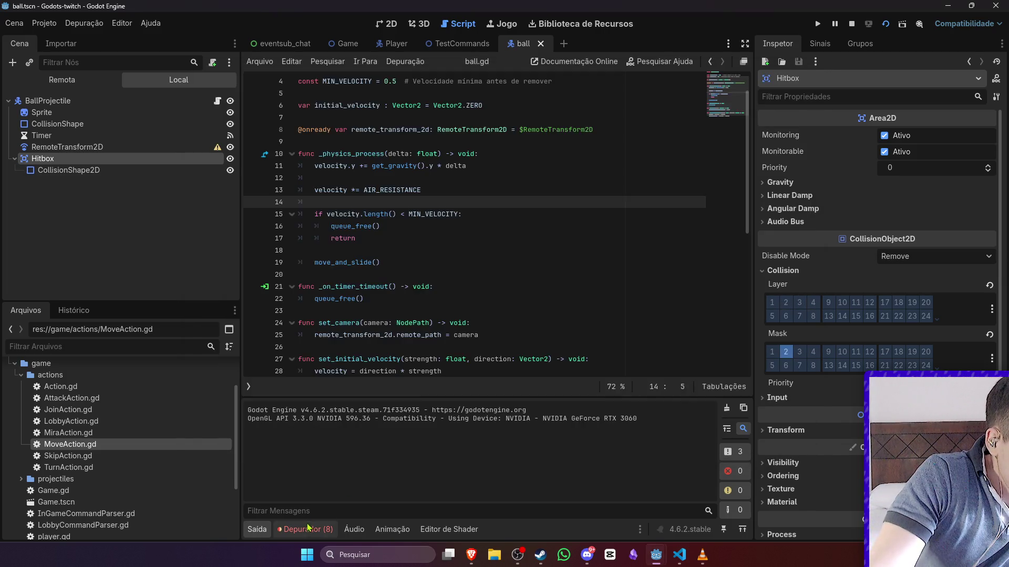
pyautogui.click(363, 280)
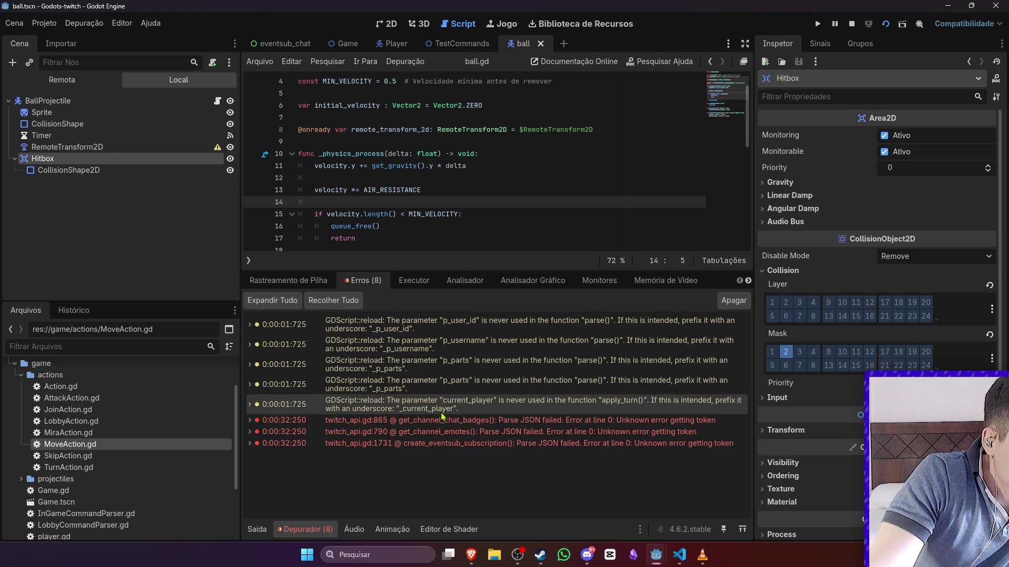
pyautogui.click(526, 405)
pyautogui.click(657, 420)
# - Switch between the game window and the editor's errors, then stop the running game
pyautogui.moveTo(659, 560)
pyautogui.click(710, 523)
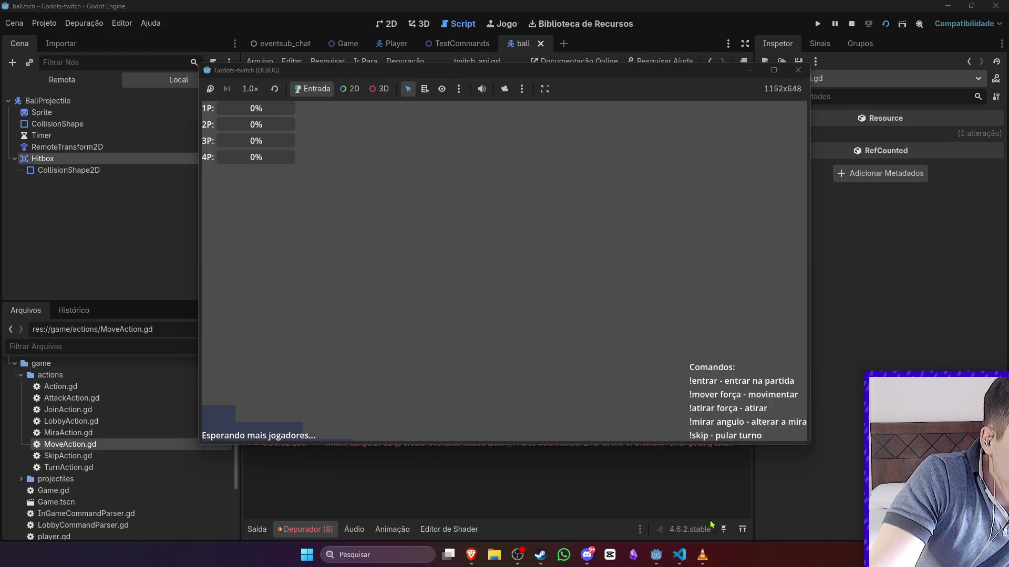
pyautogui.click(710, 523)
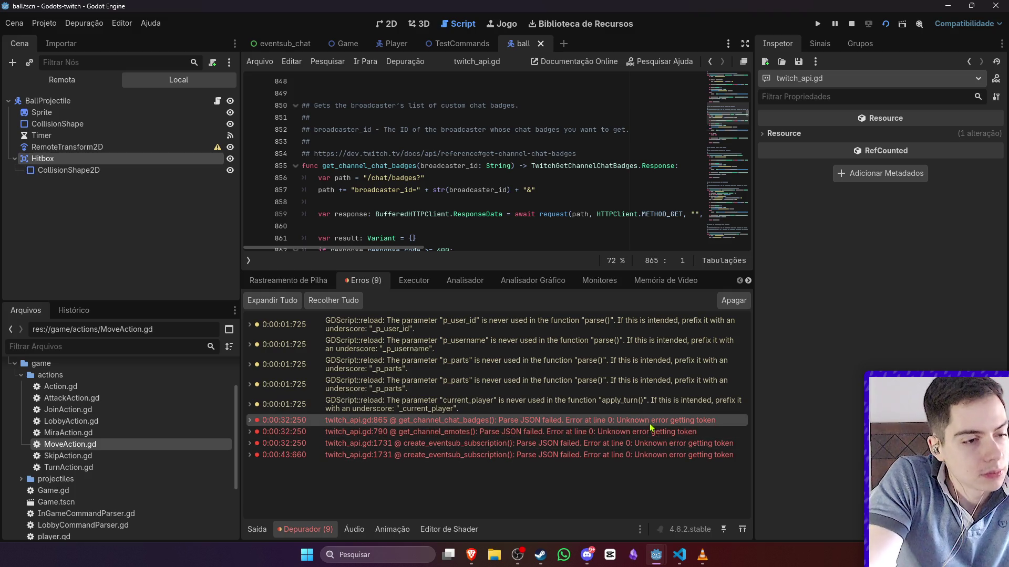
pyautogui.moveTo(651, 429)
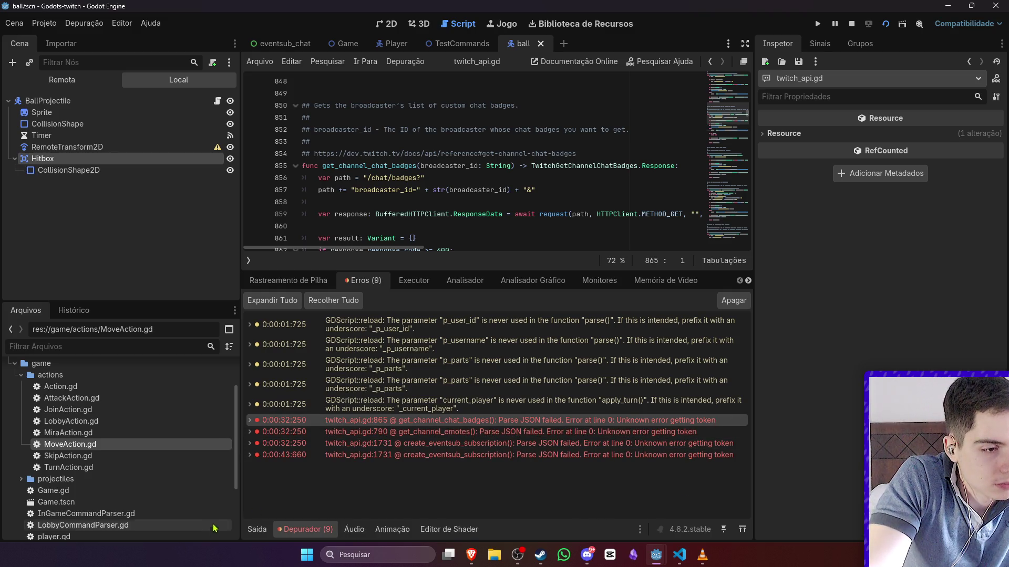
pyautogui.moveTo(666, 561)
pyautogui.click(686, 520)
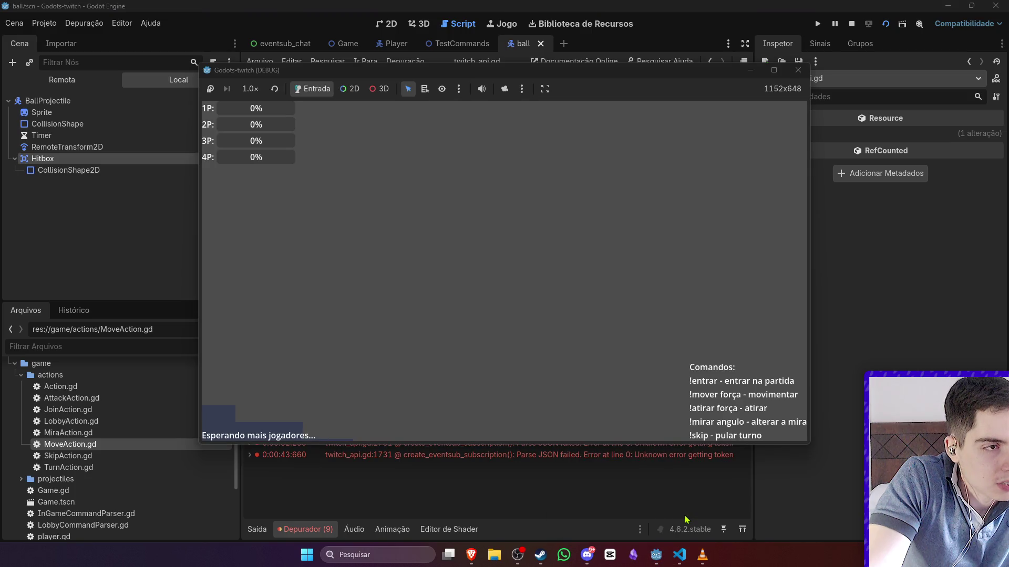
pyautogui.click(467, 497)
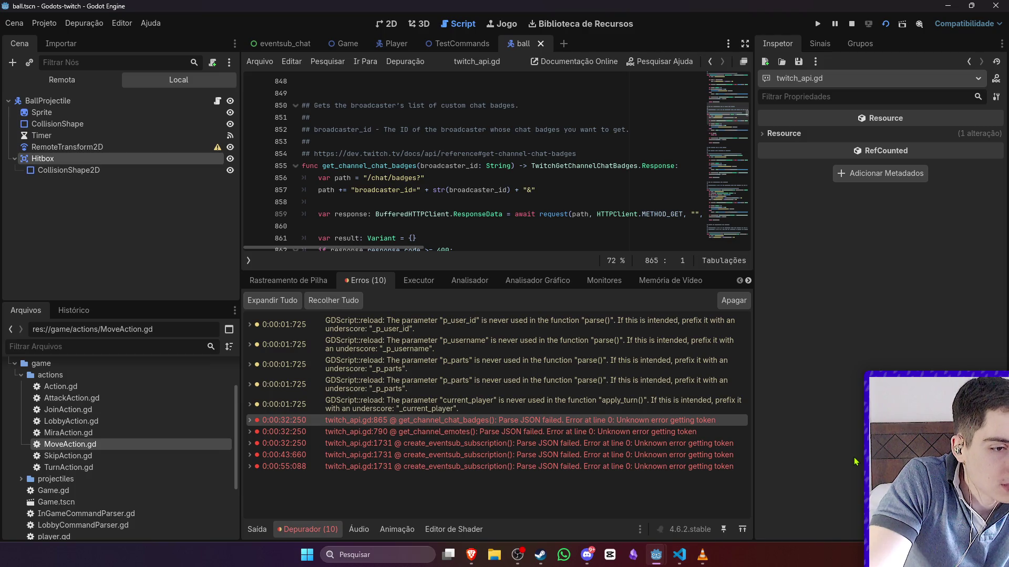
pyautogui.click(853, 26)
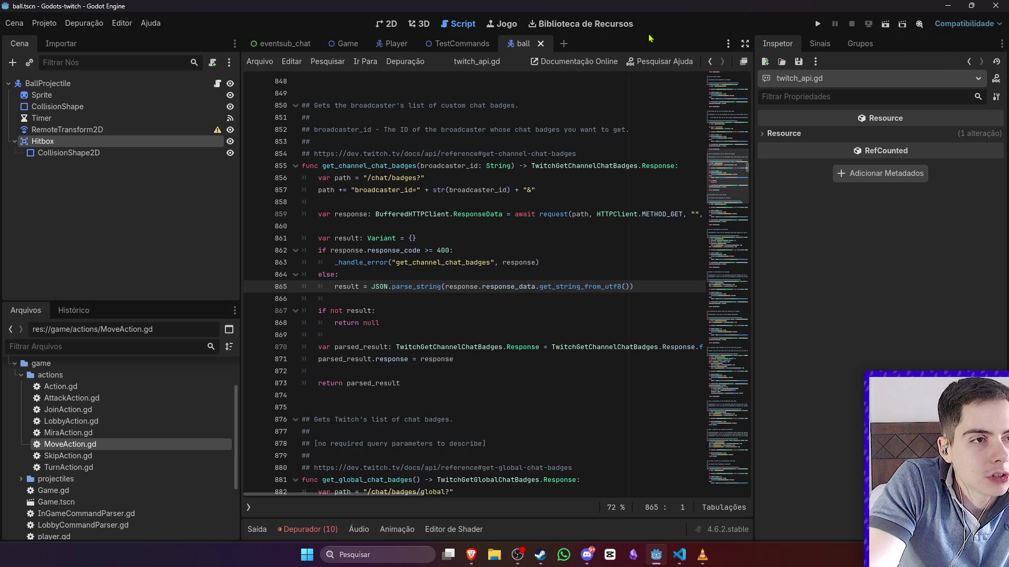
# - Run Game.tscn and play via chat until three players join and an aim and attack execute
pyautogui.click(885, 27)
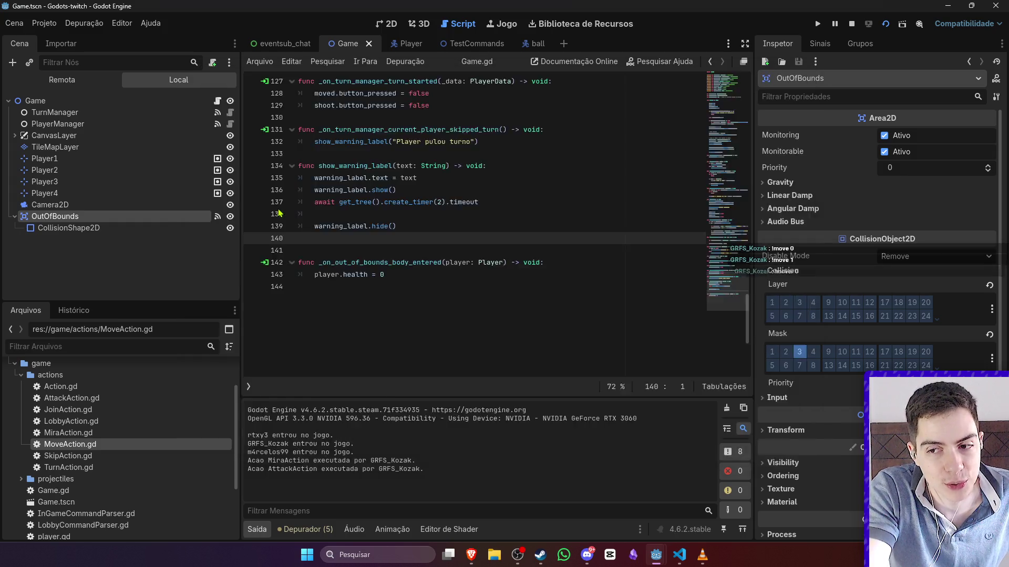
# - End the paused debug session
pyautogui.scroll(2, 409, 201)
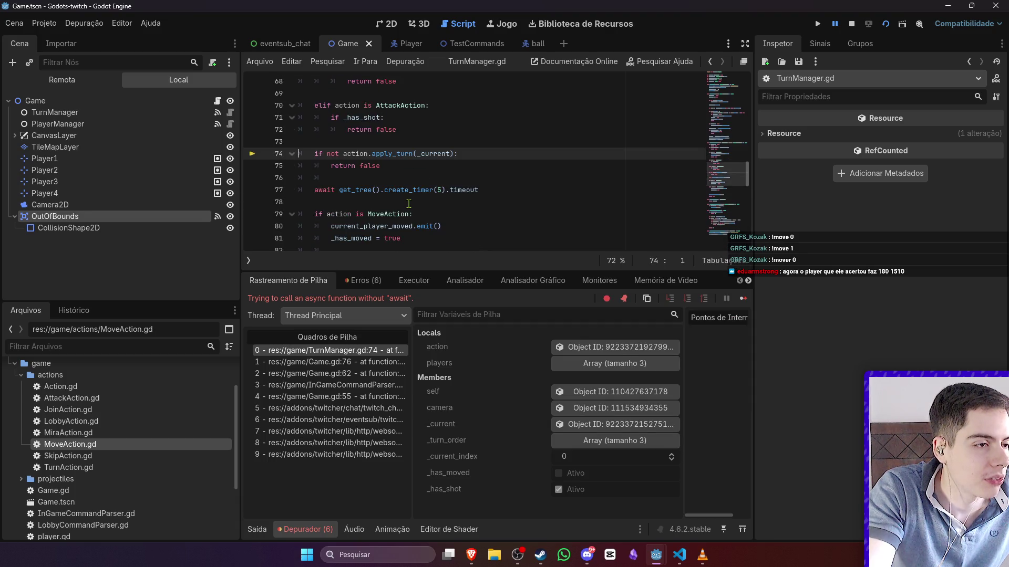
pyautogui.scroll(1, 409, 205)
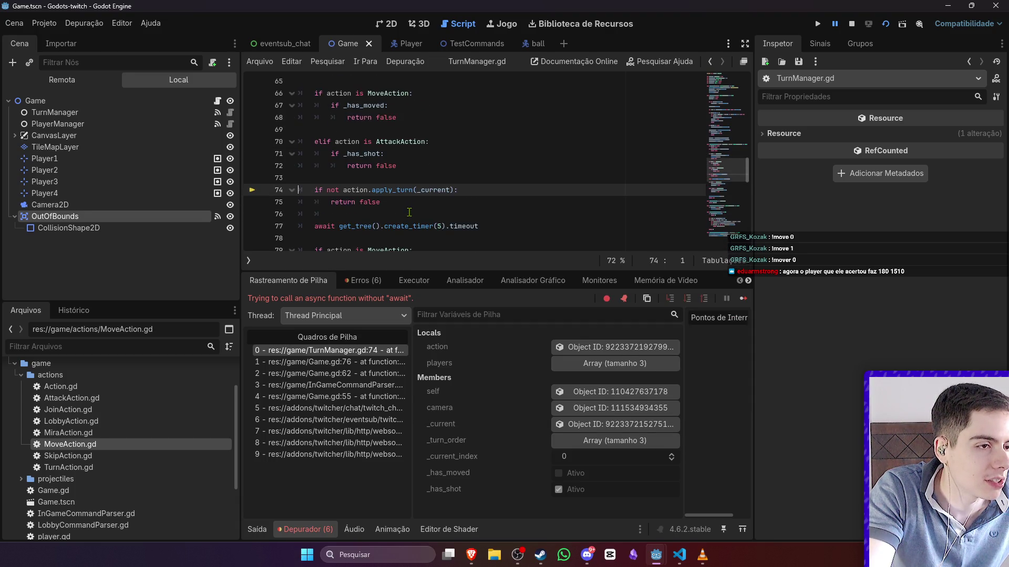
pyautogui.click(852, 23)
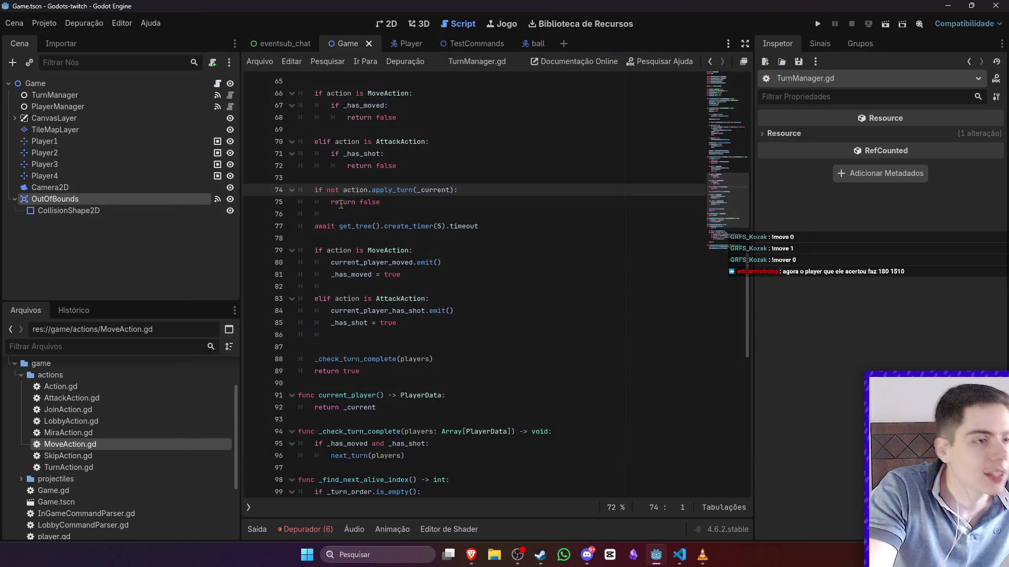
# - Add await before action.apply_turn on TurnManager.gd line 74 and view the REDUNDANT_AWAIT warning
pyautogui.click(344, 190)
pyautogui.write('wa')
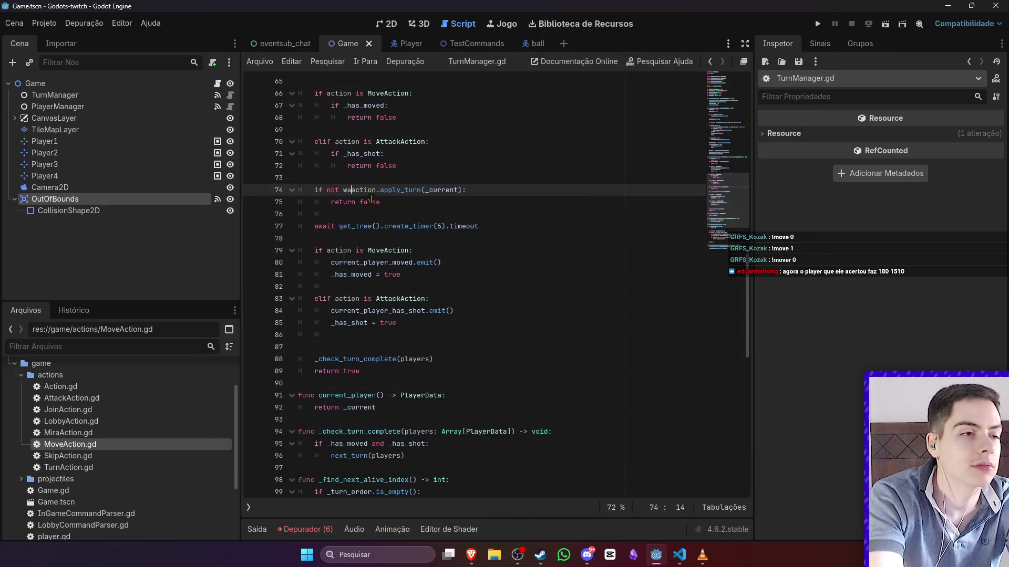
pyautogui.write('it')
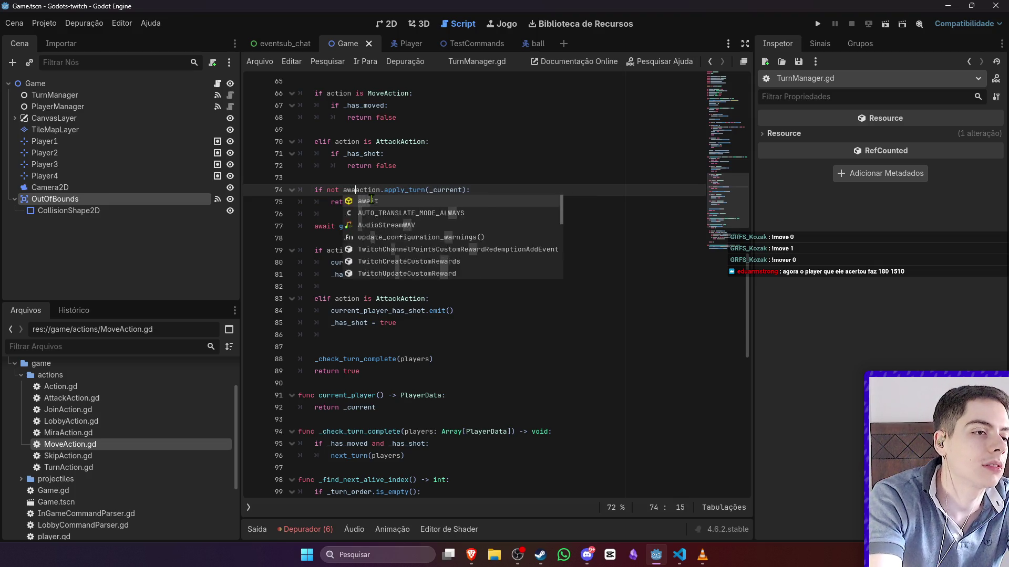
pyautogui.click(510, 181)
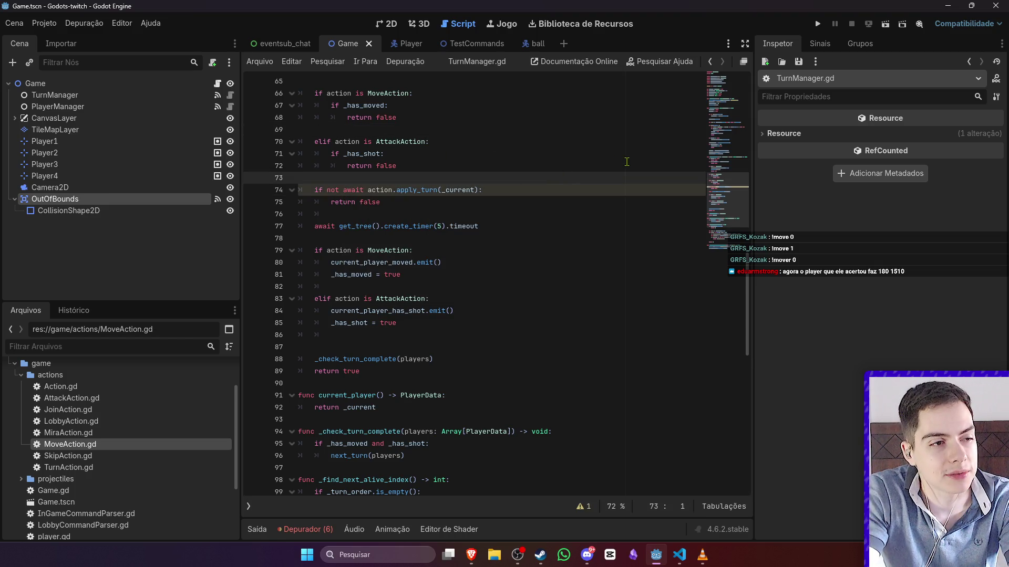
pyautogui.scroll(1, 623, 160)
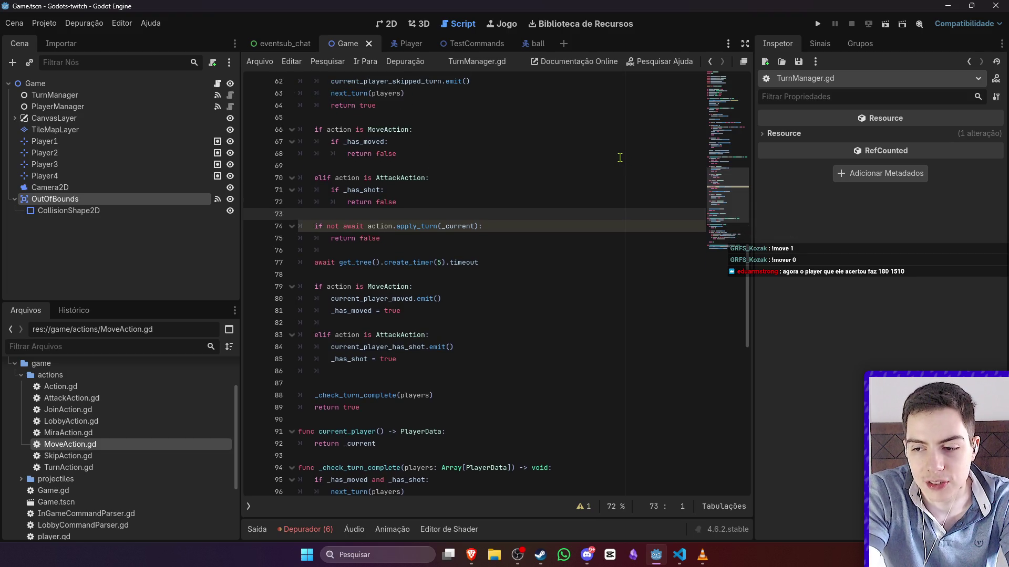
pyautogui.click(341, 226)
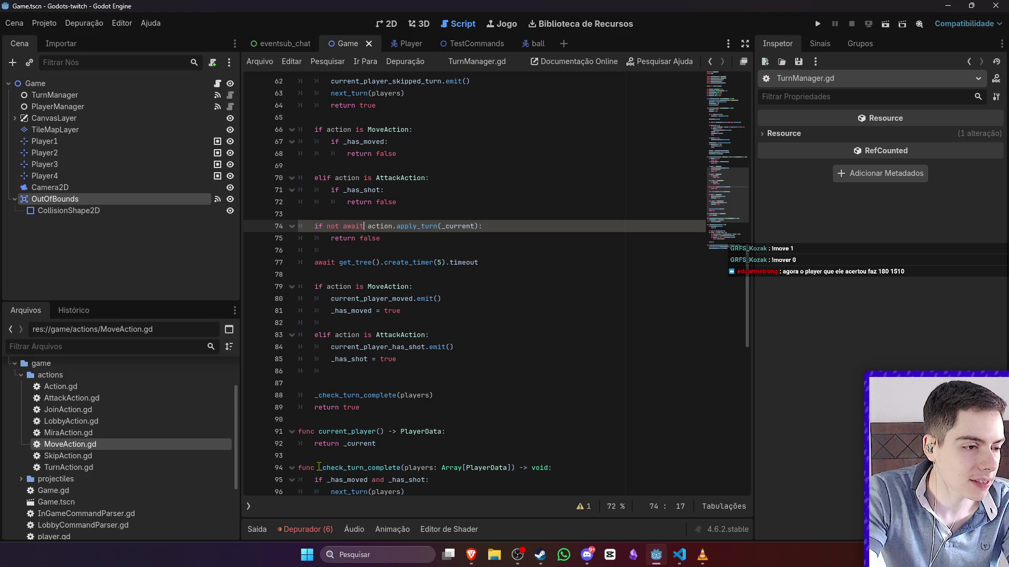
pyautogui.click(302, 529)
pyautogui.click(578, 262)
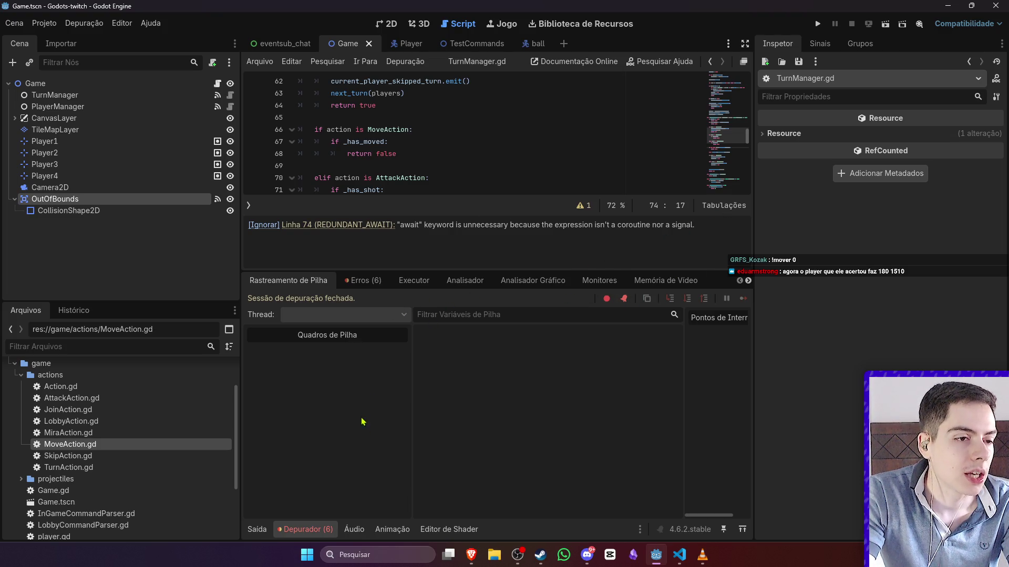
# - Check apply_turn's definition, then delete 'await' from MoveAction.gd line 33
pyautogui.click(302, 528)
pyautogui.keyDown('ctrl'); pyautogui.click(410, 227); pyautogui.keyUp('ctrl')
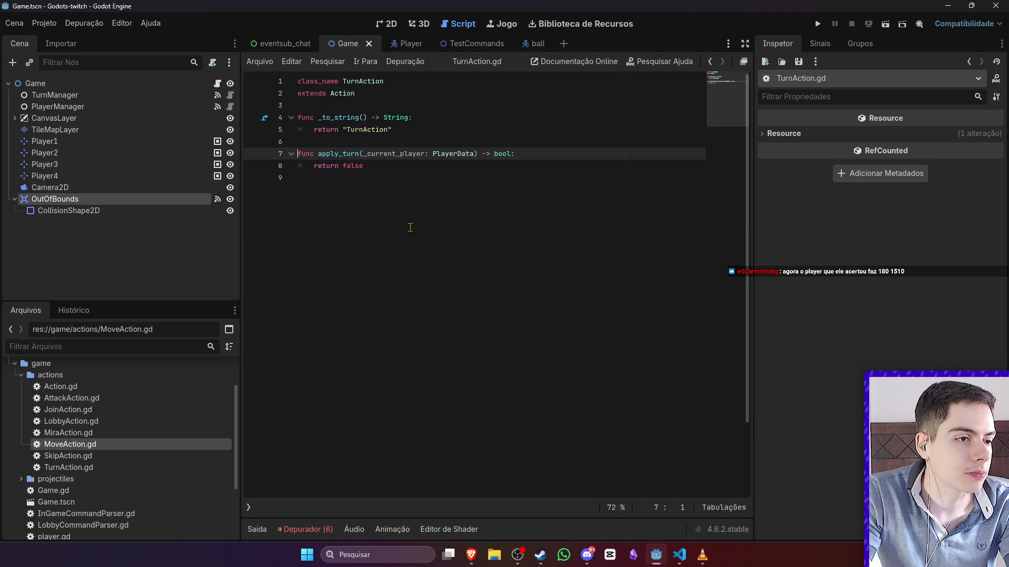
pyautogui.hotkey('alt', 'Left')
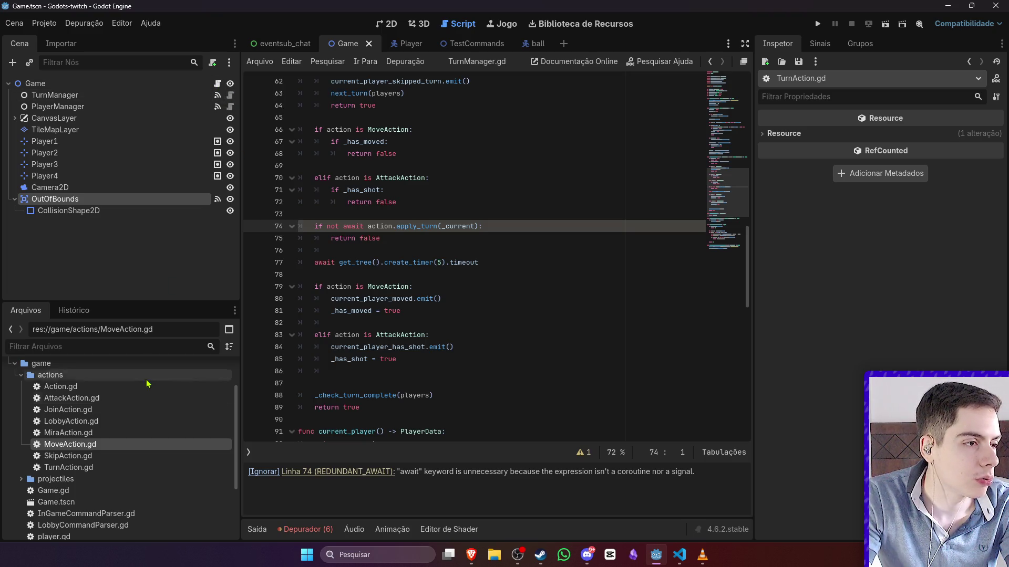
pyautogui.doubleClick(94, 446)
pyautogui.click(357, 290)
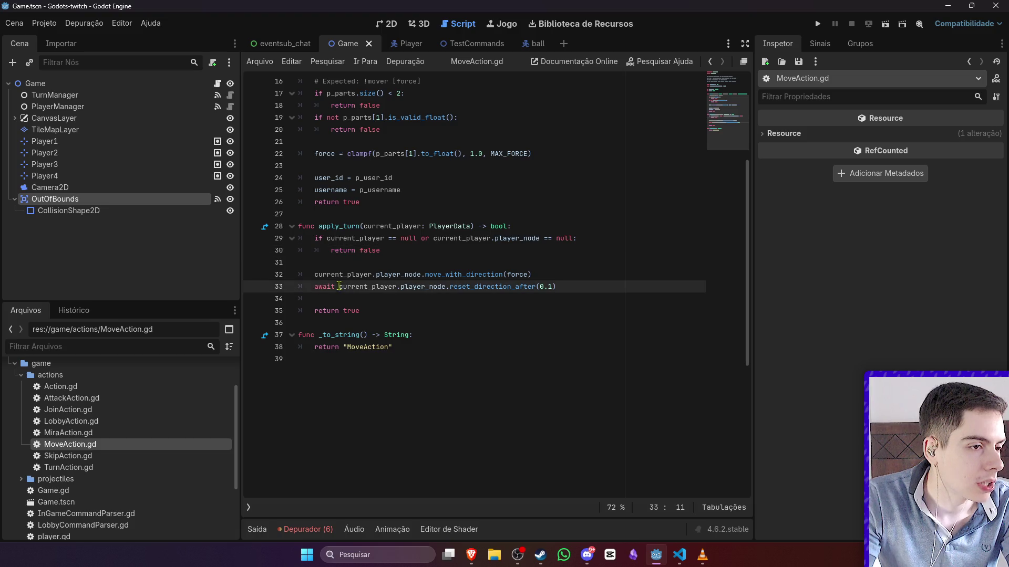
pyautogui.press('Home')
pyautogui.hotkey('ctrl', 'shift', 'Right')
pyautogui.press('Delete')
pyautogui.press('Delete')
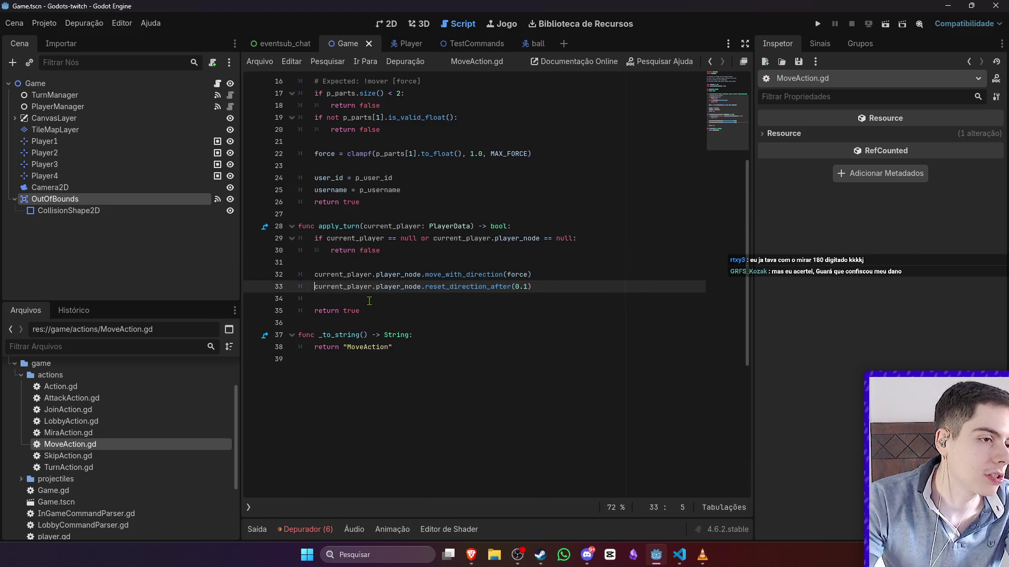
# - Delete 'await' from TurnManager.gd line 74 and show the Game scene in 2D
pyautogui.hotkey('alt', 'Left')
pyautogui.doubleClick(353, 226)
pyautogui.press('Delete')
pyautogui.press('Delete')
pyautogui.click(446, 226)
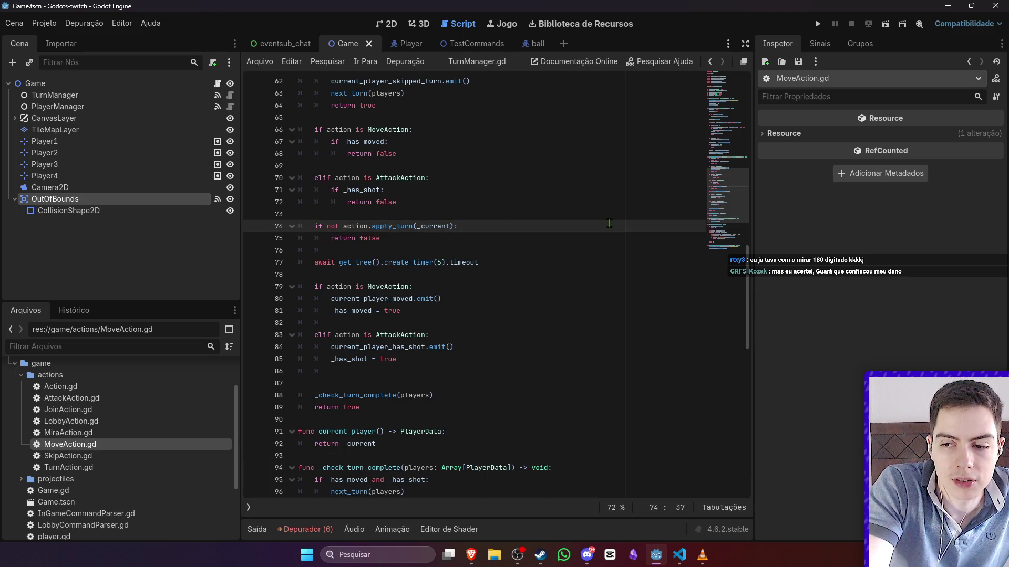
pyautogui.click(389, 24)
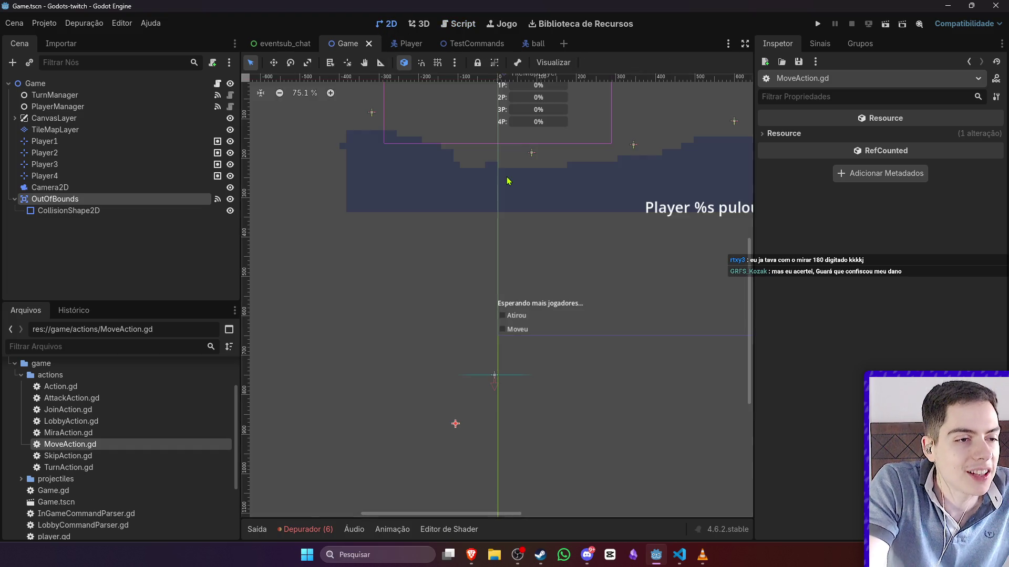
# - Compare the ball and Player scenes, then open player.gd scrolled to its hurtbox body-entered handler
pyautogui.scroll(-3, 528, 185)
pyautogui.scroll(2, 528, 185)
pyautogui.scroll(2, 528, 185)
pyautogui.scroll(-4, 528, 185)
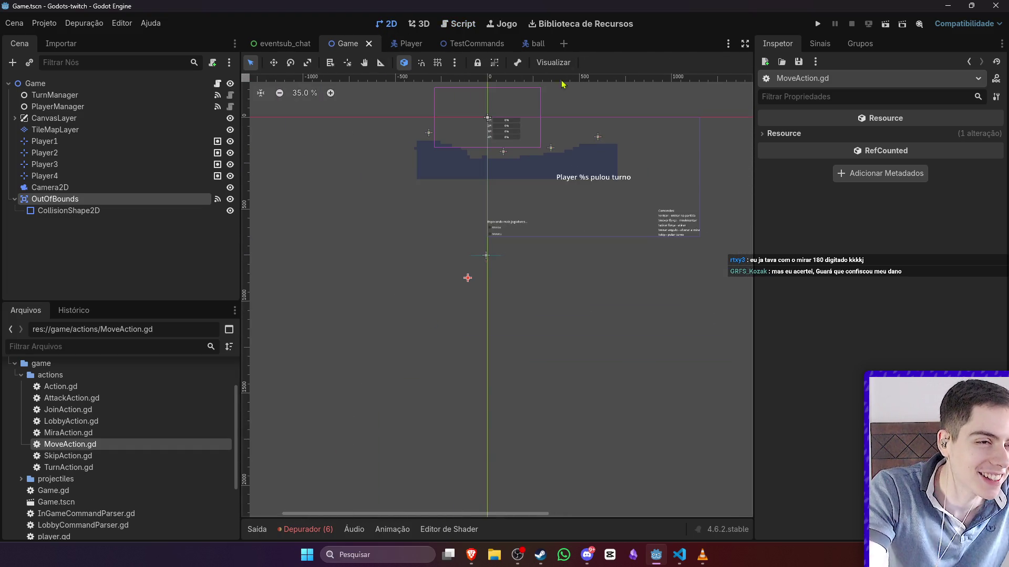
pyautogui.click(535, 43)
pyautogui.scroll(2, 552, 173)
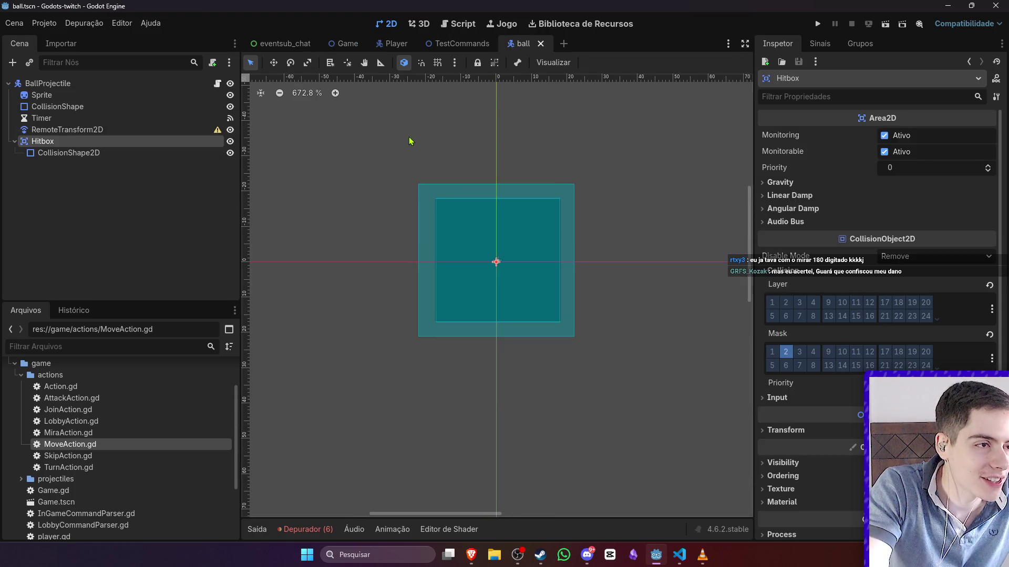
pyautogui.click(395, 44)
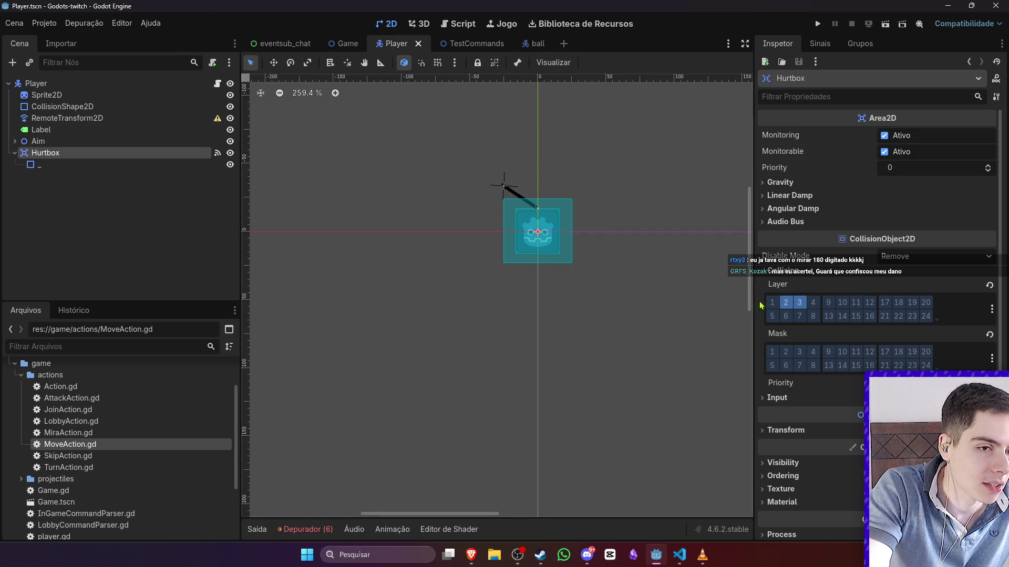
pyautogui.click(535, 43)
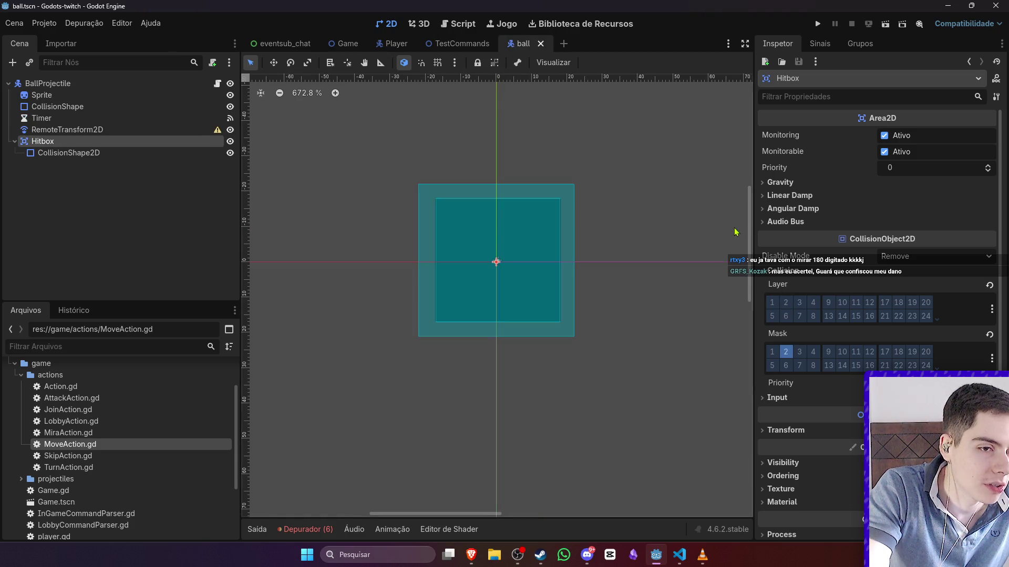
pyautogui.click(392, 44)
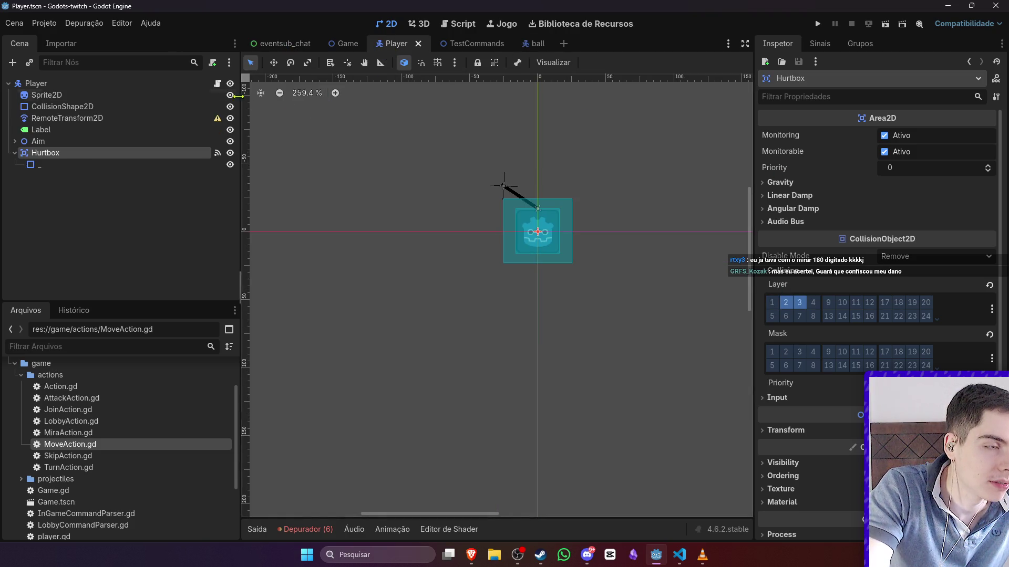
pyautogui.click(217, 84)
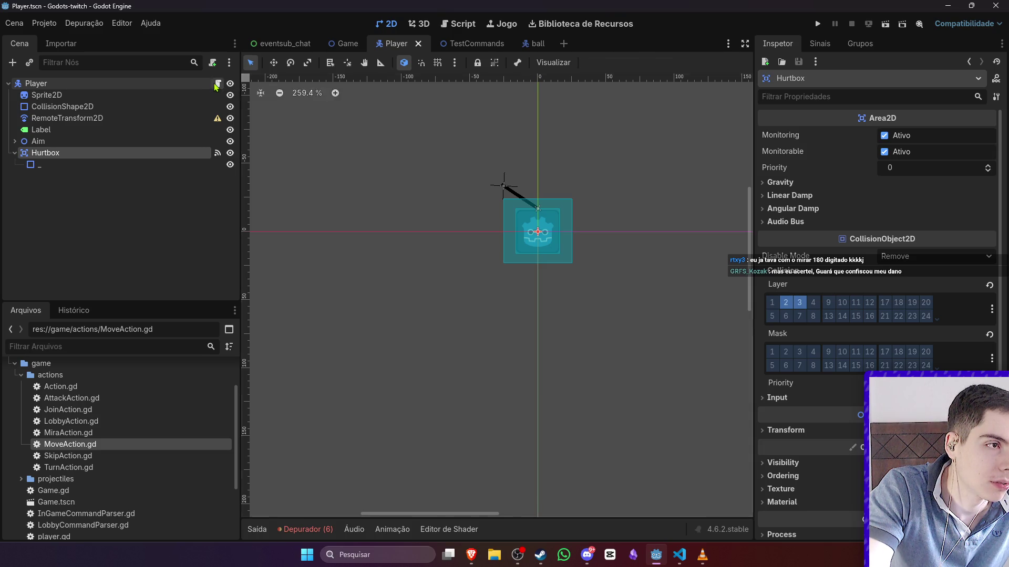
pyautogui.scroll(-10, 408, 277)
pyautogui.scroll(-10, 408, 277)
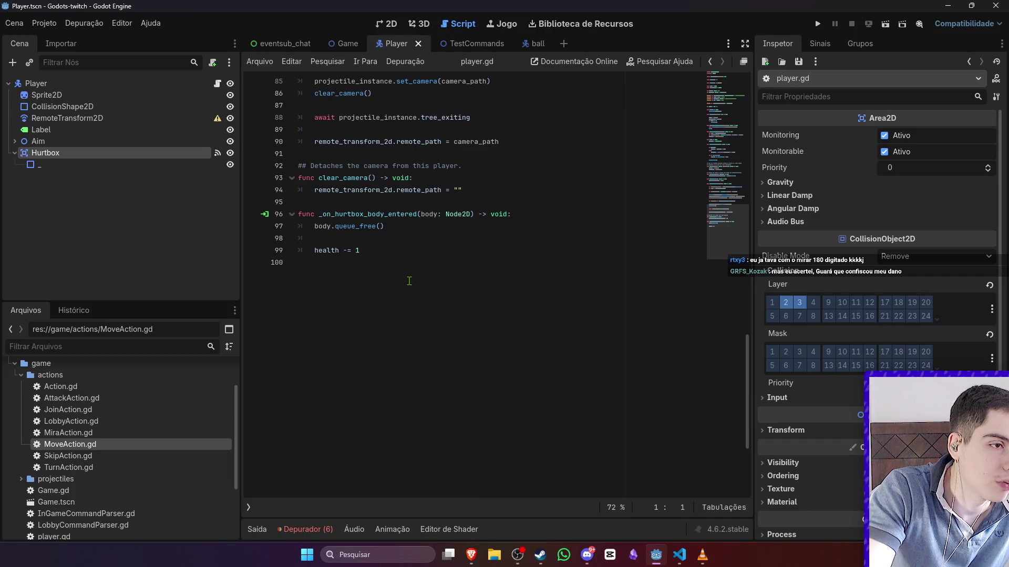
# - Review the hurtbox body_entered handler in player.gd, selecting the line that frees the projectile
pyautogui.scroll(2, 409, 281)
pyautogui.click(530, 287)
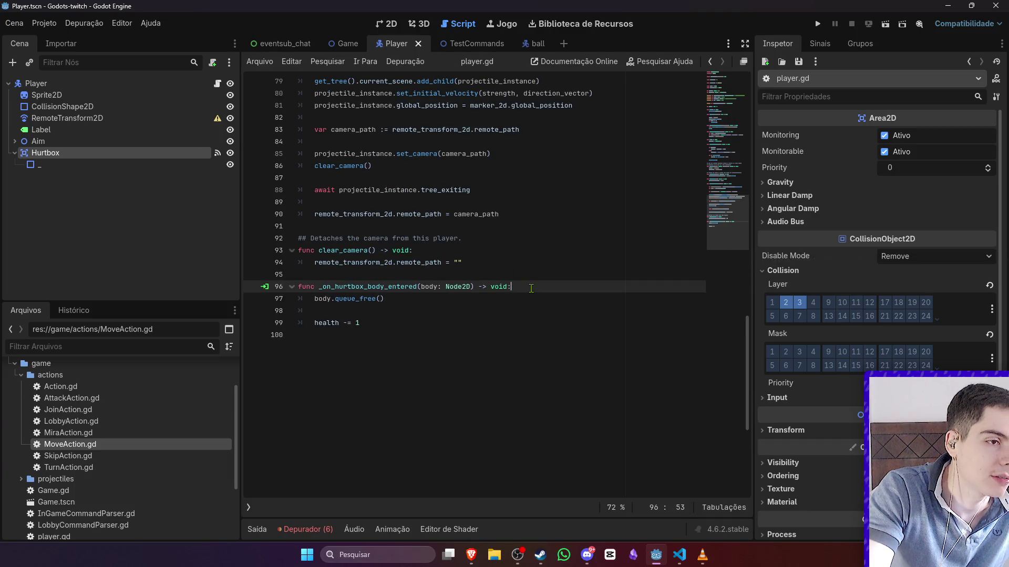
pyautogui.moveTo(424, 303); pyautogui.dragTo(288, 296)
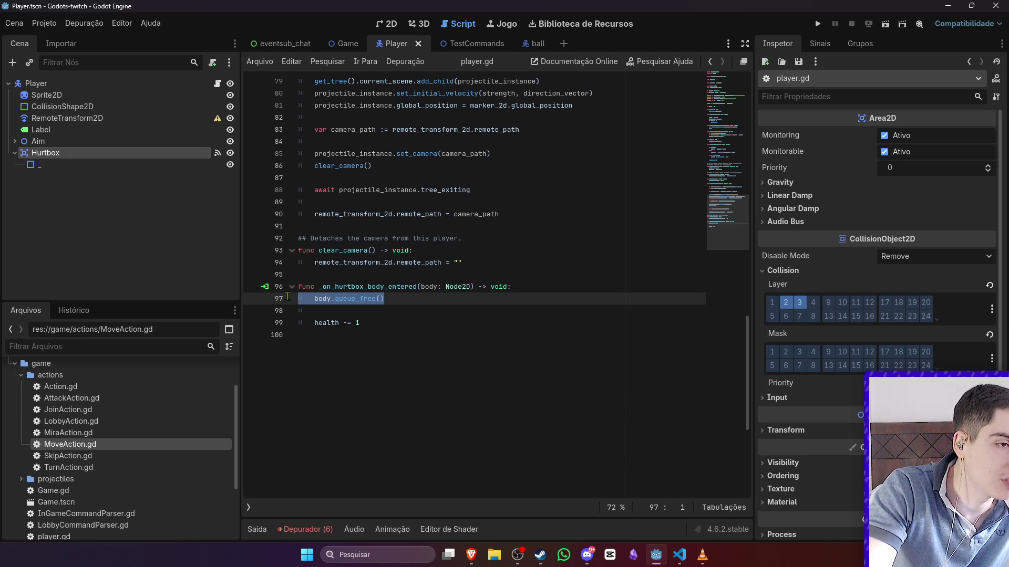
pyautogui.click(389, 312)
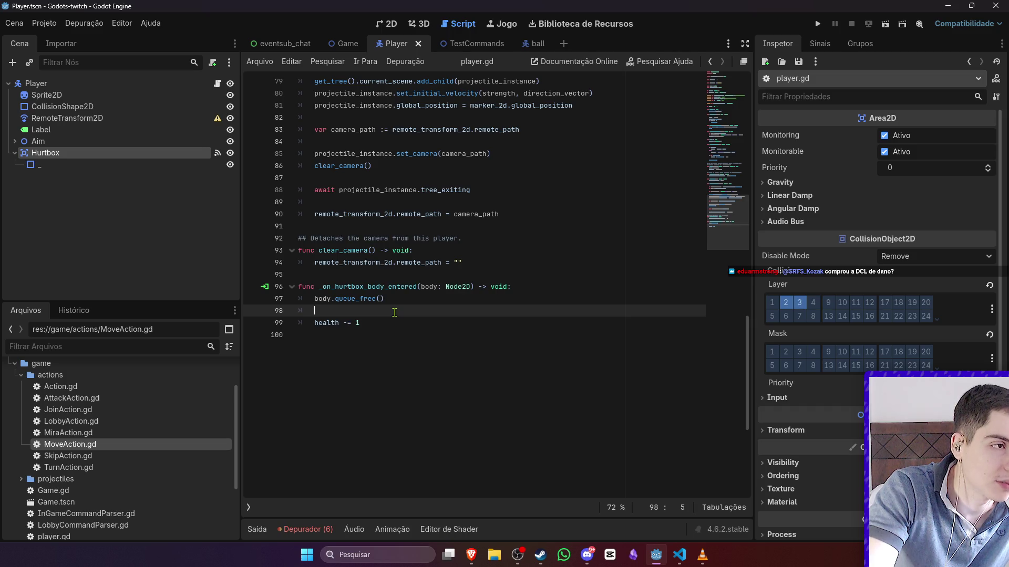
# - Review the ball.gd script, then return to the Player and uncheck a Hurtbox collision layer bit
pyautogui.click(533, 46)
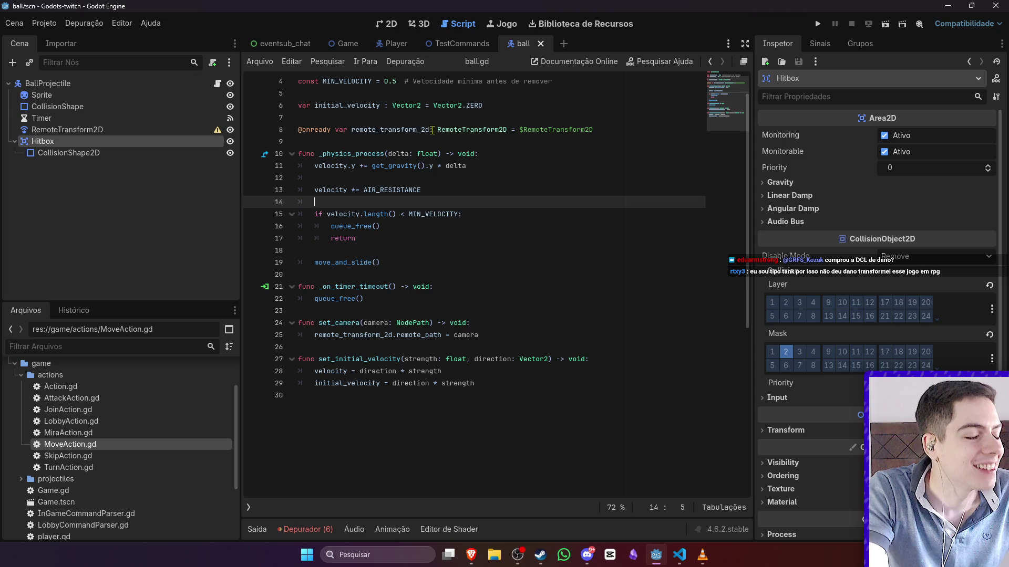
pyautogui.scroll(-1, 404, 215)
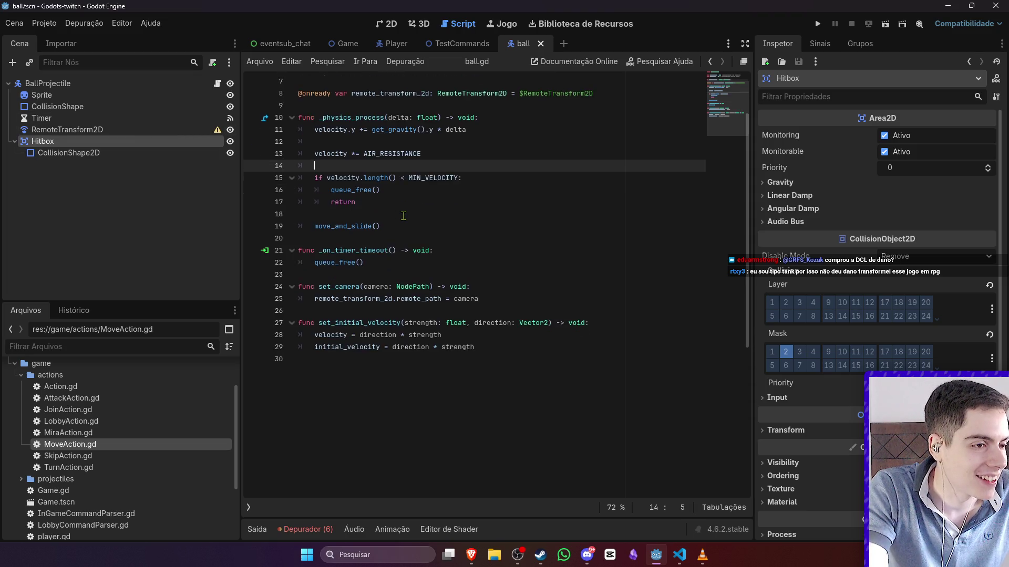
pyautogui.scroll(1, 403, 216)
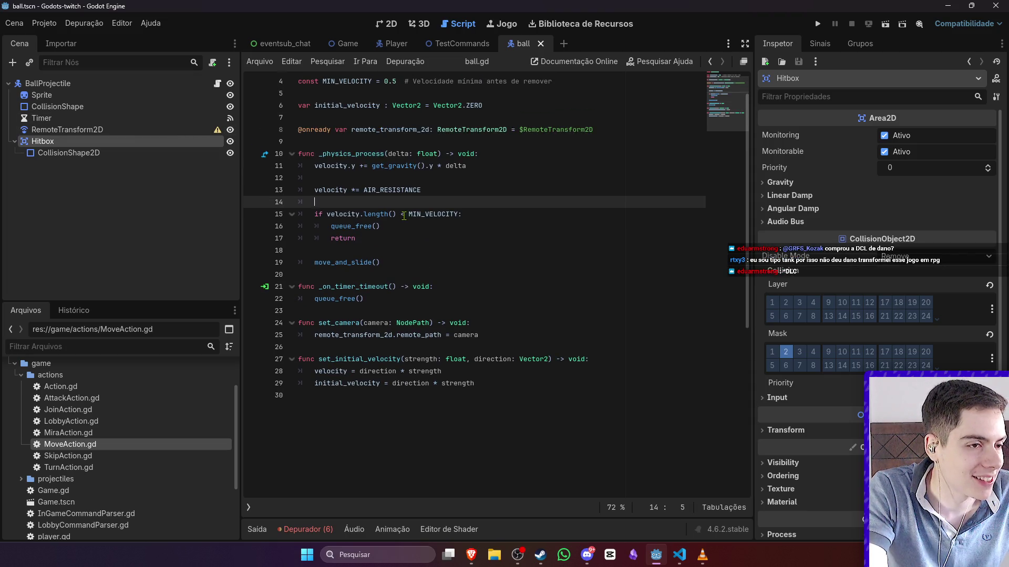
pyautogui.scroll(-2, 403, 216)
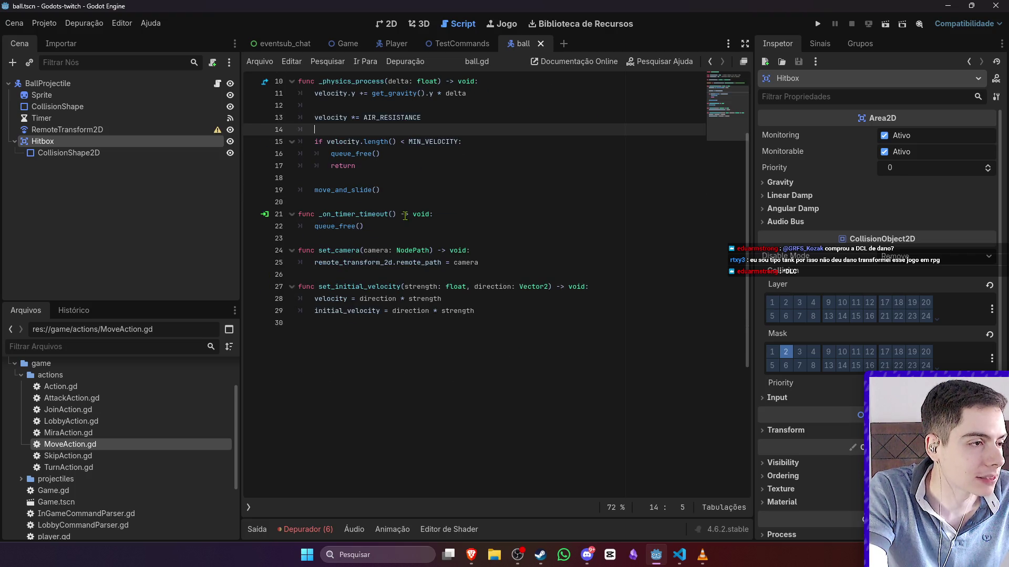
pyautogui.scroll(2, 404, 215)
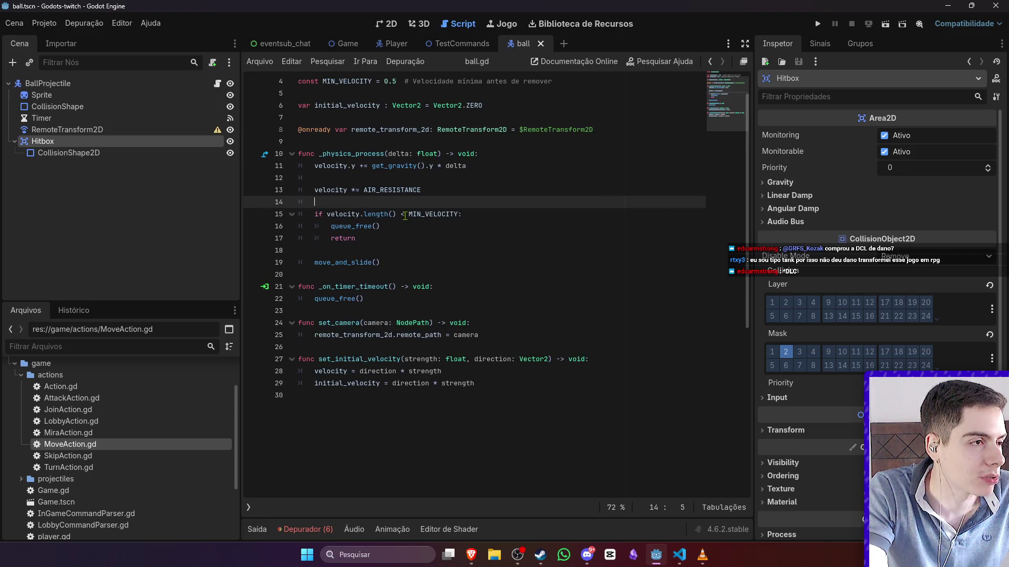
pyautogui.click(392, 44)
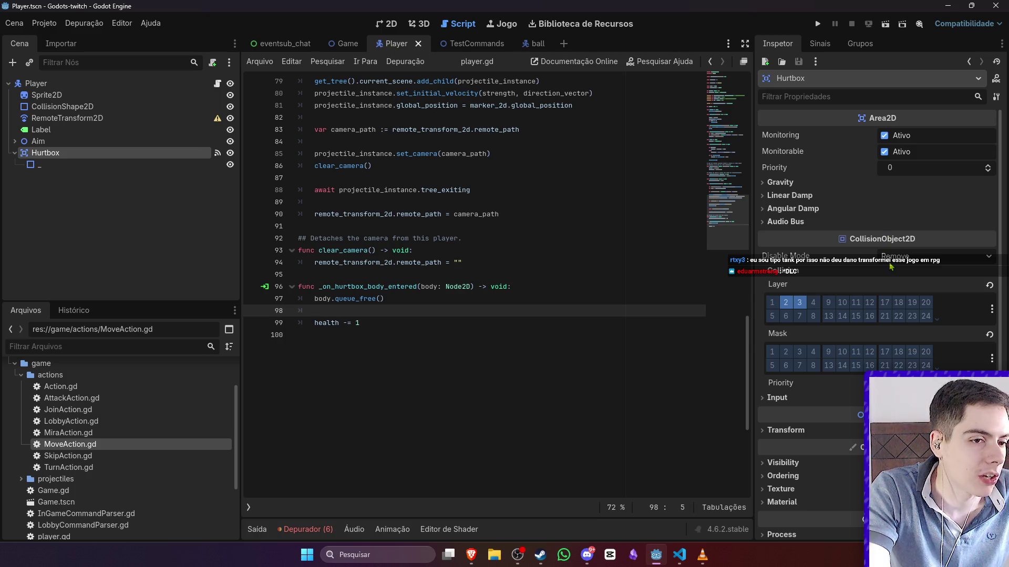
pyautogui.click(786, 303)
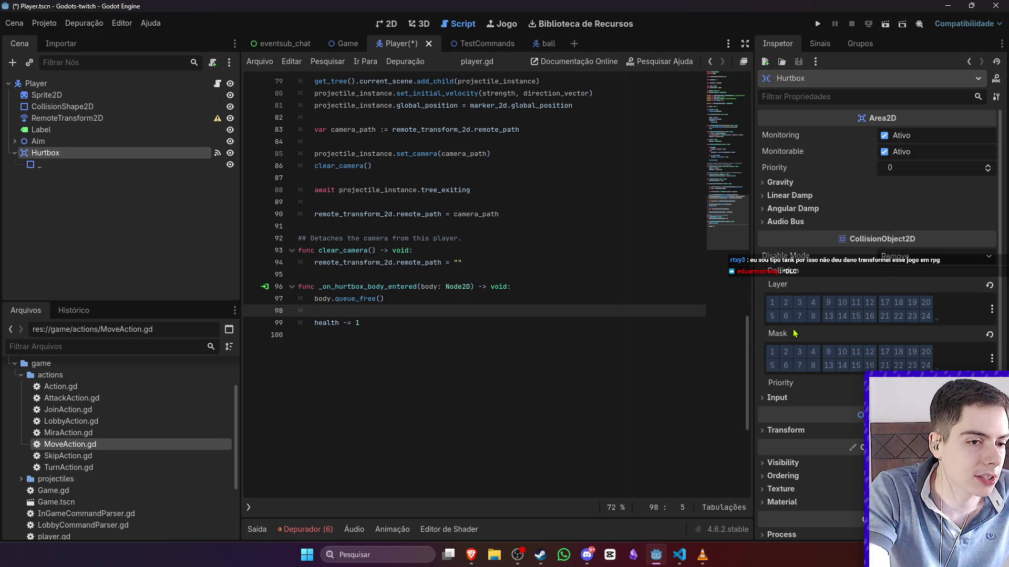
# - Finish the Hurtbox bits, then put the ball Hitbox on layer 2, unmask layer 2, and save
pyautogui.click(800, 303)
pyautogui.click(533, 43)
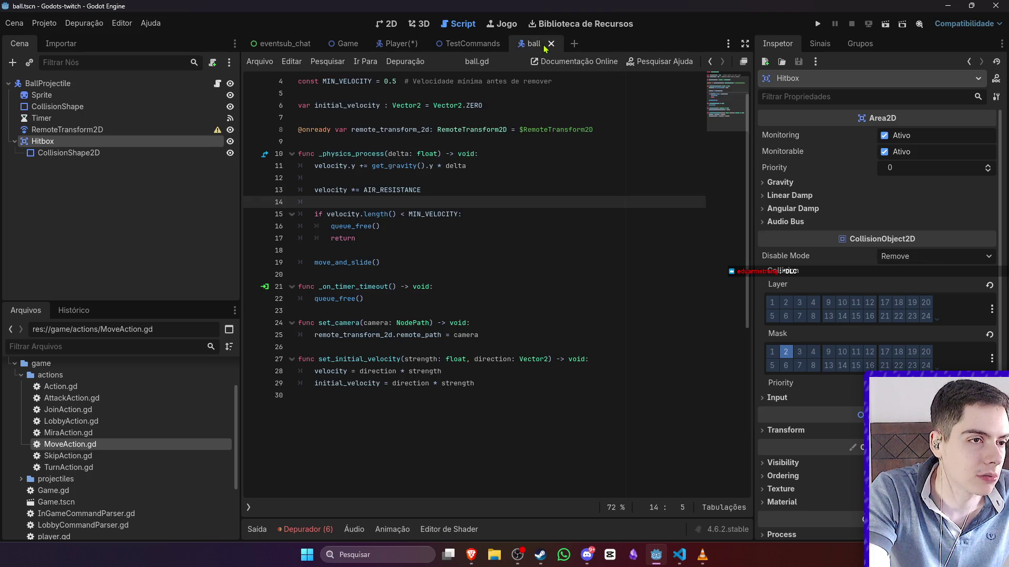
pyautogui.click(786, 352)
pyautogui.click(786, 302)
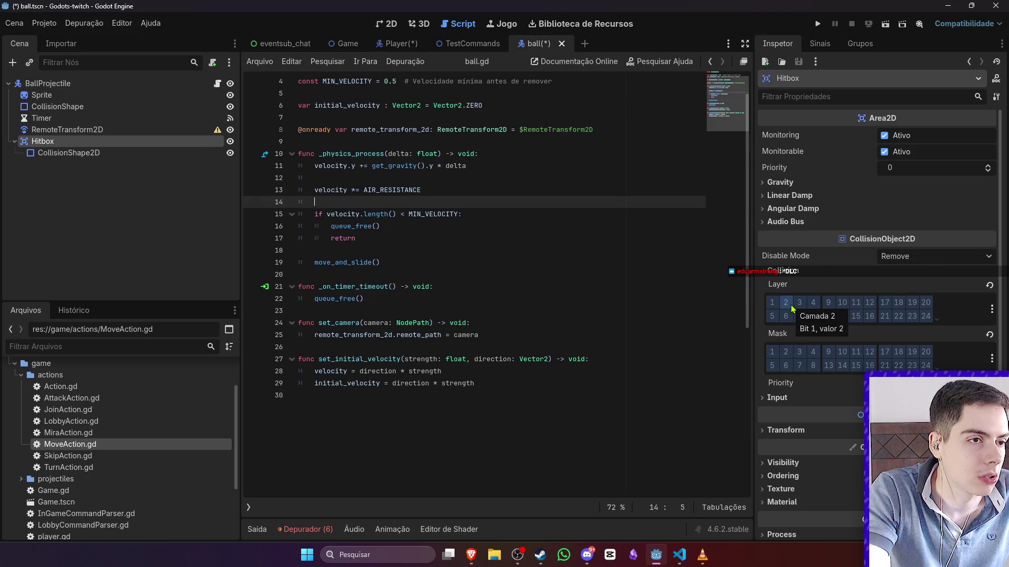
pyautogui.click(791, 307)
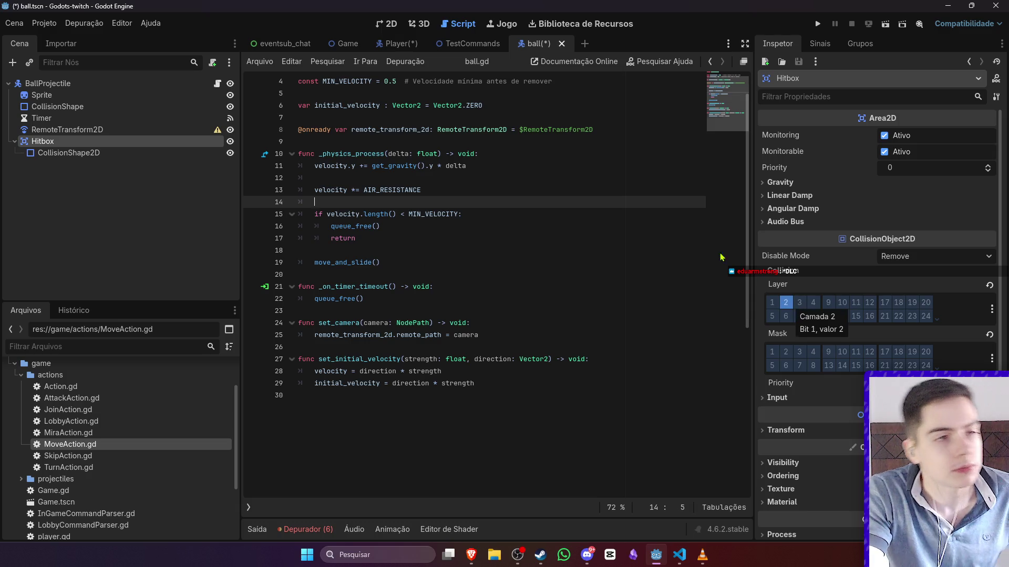
pyautogui.hotkey('ctrl', 's')
# - Put the Game scene's OutOfBounds on collision layer 3 and save
pyautogui.click(377, 47)
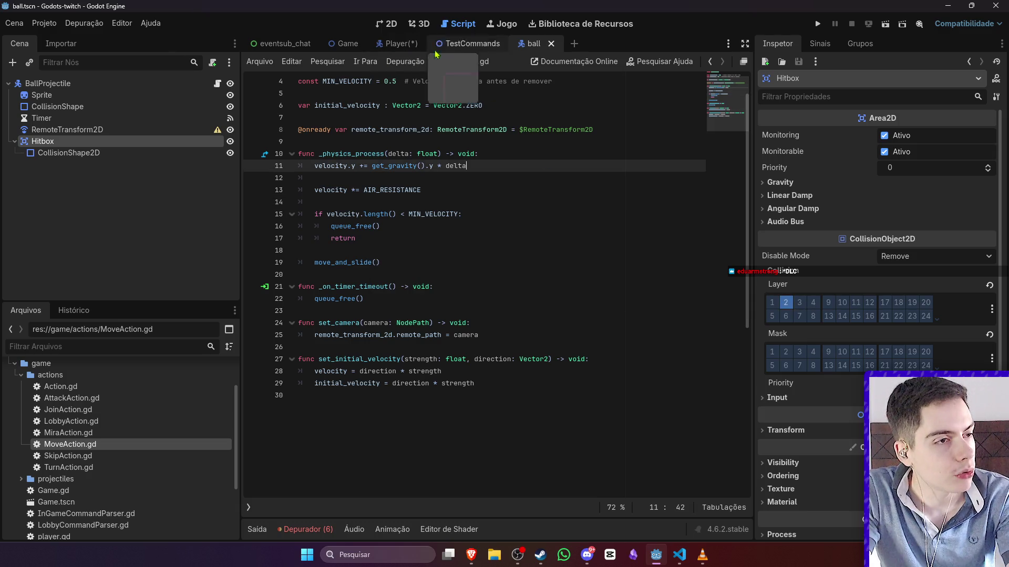
pyautogui.click(344, 43)
pyautogui.click(799, 304)
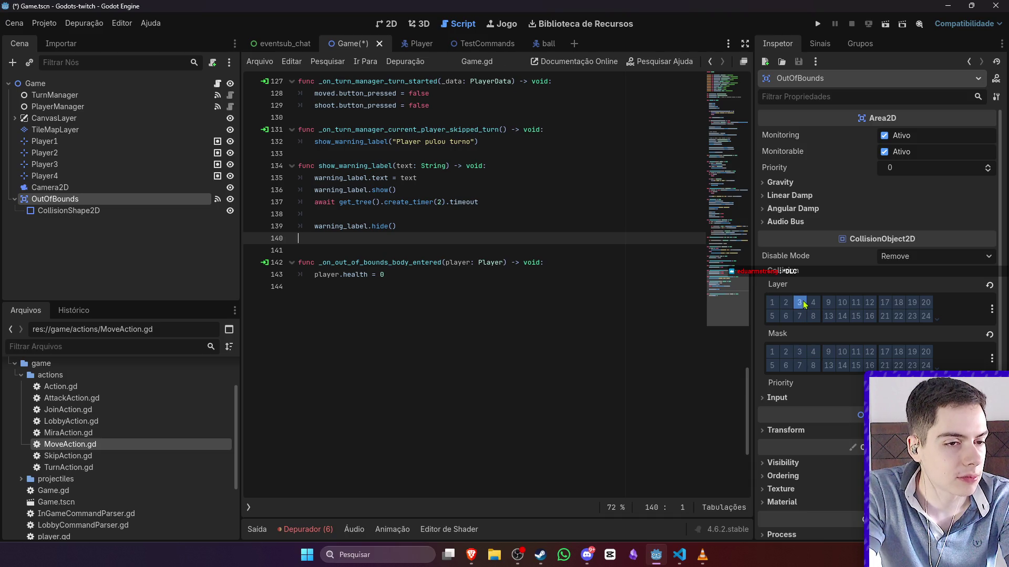
pyautogui.hotkey('ctrl', 's')
# - Return to the Player scene in the 2D view, then open the TestCommands scene
pyautogui.click(404, 43)
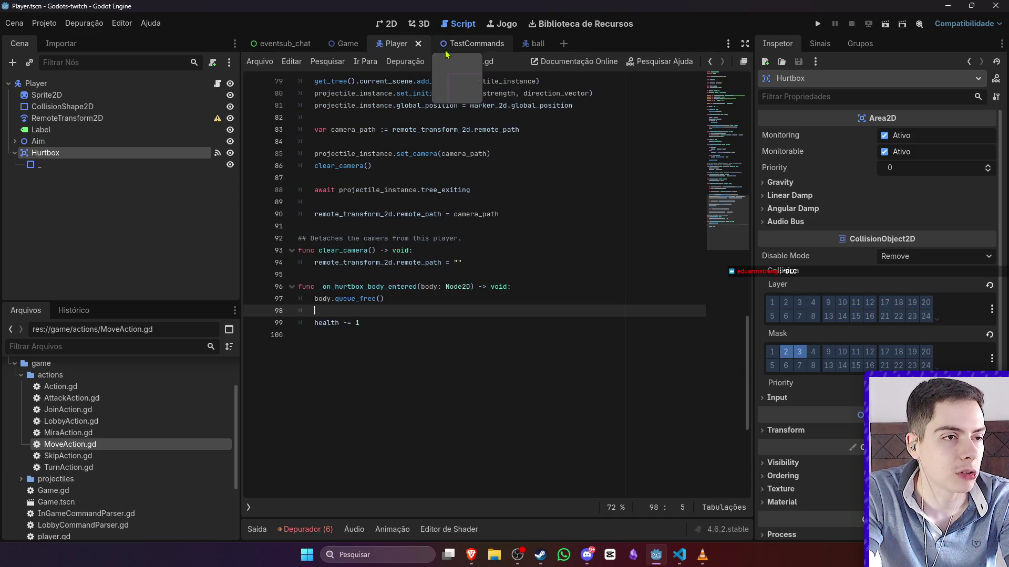
pyautogui.click(390, 23)
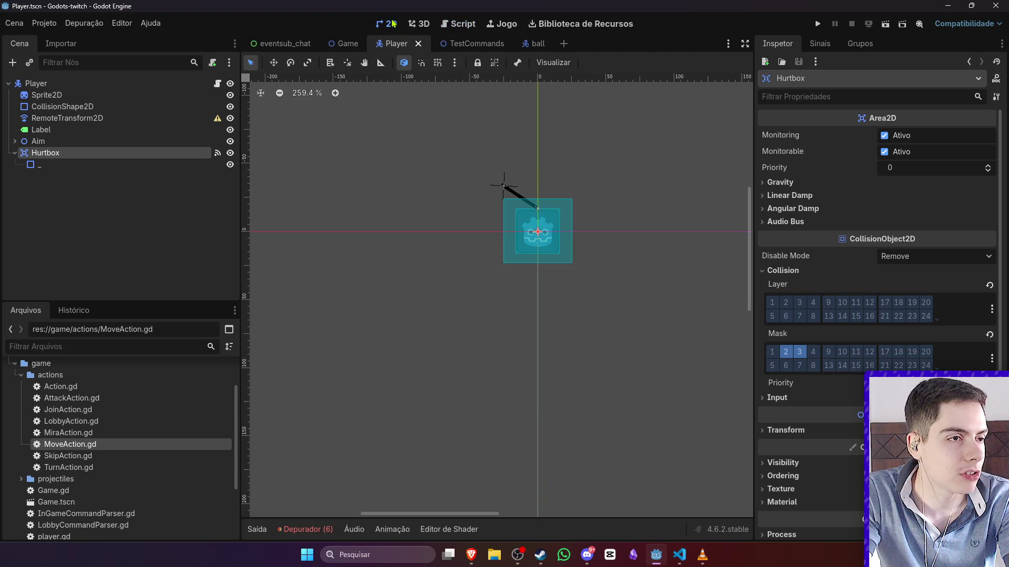
pyautogui.scroll(2, 559, 136)
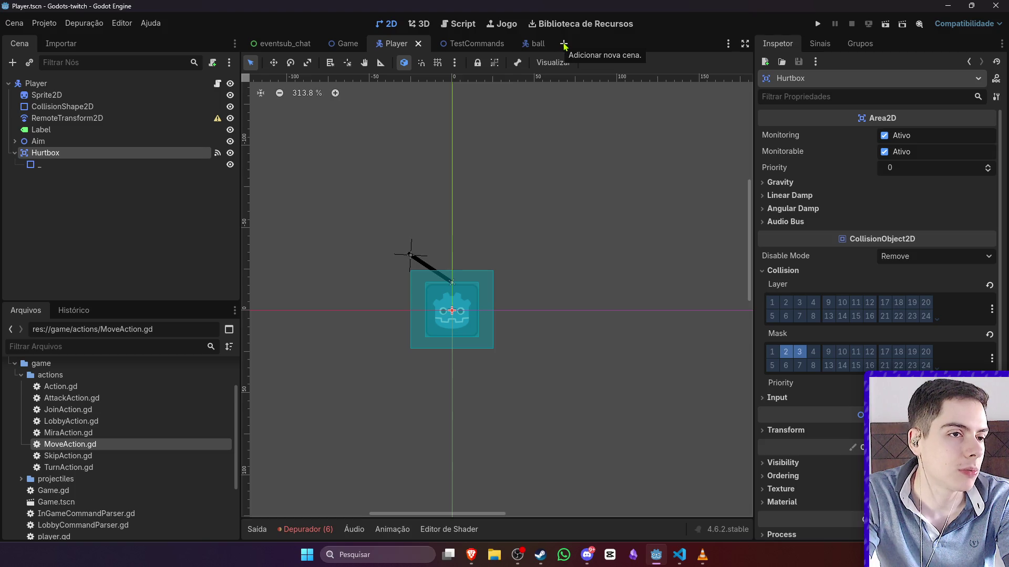
pyautogui.click(463, 43)
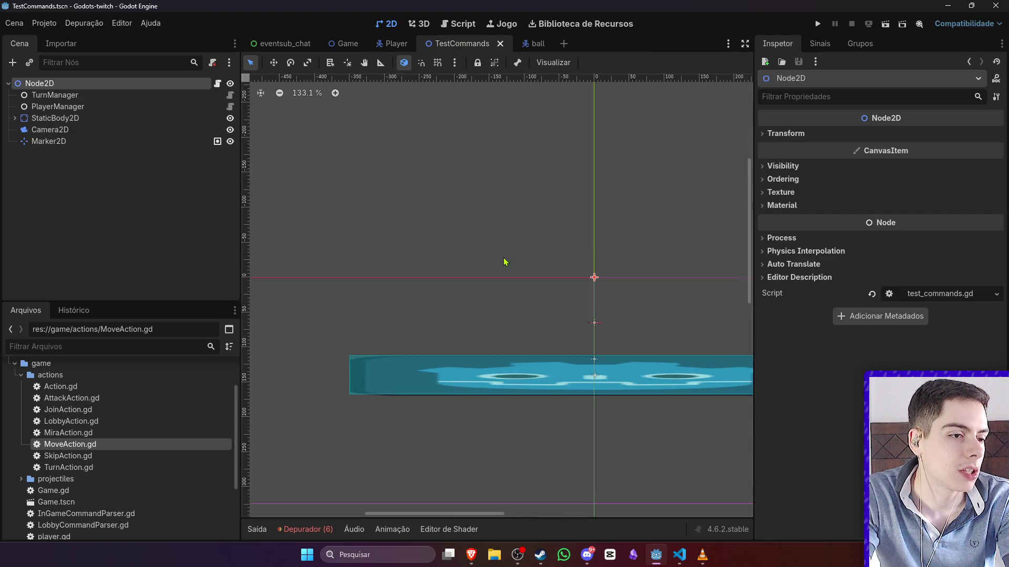
# - Run the TestCommands scene, then start and cancel adding a child node under Node2D
pyautogui.scroll(-2, 505, 263)
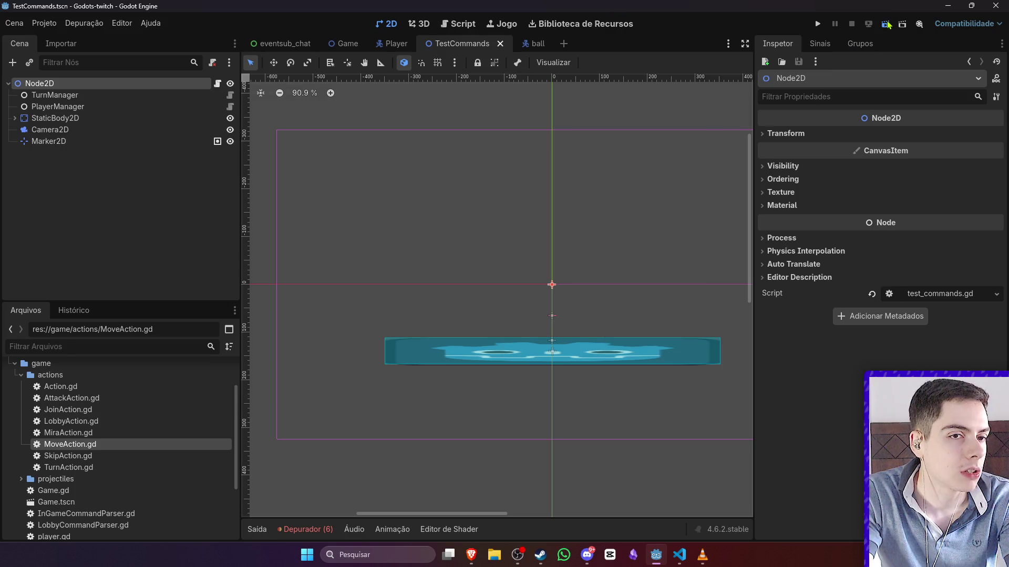
pyautogui.click(886, 24)
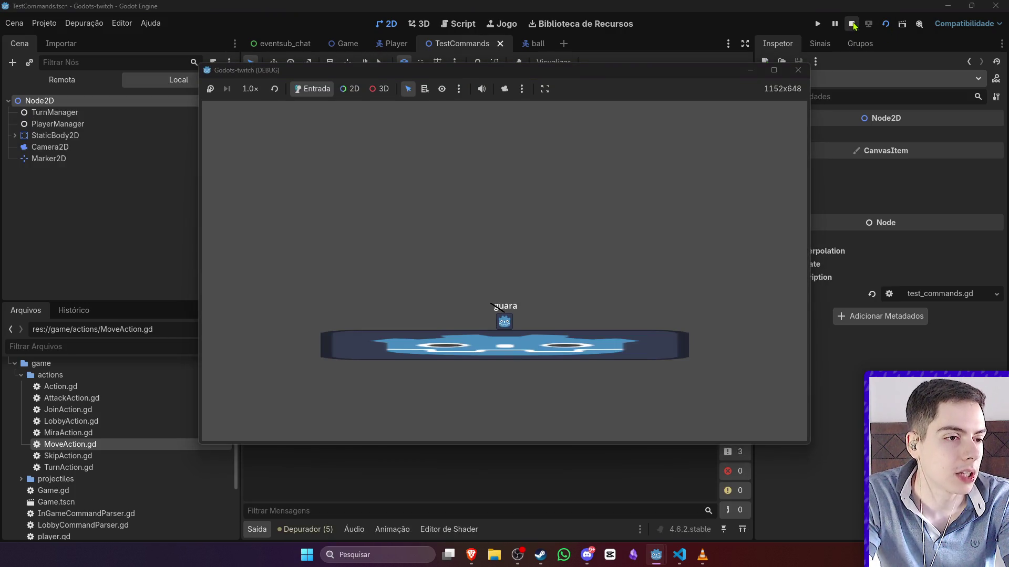
pyautogui.click(56, 95)
pyautogui.rightClick(67, 83)
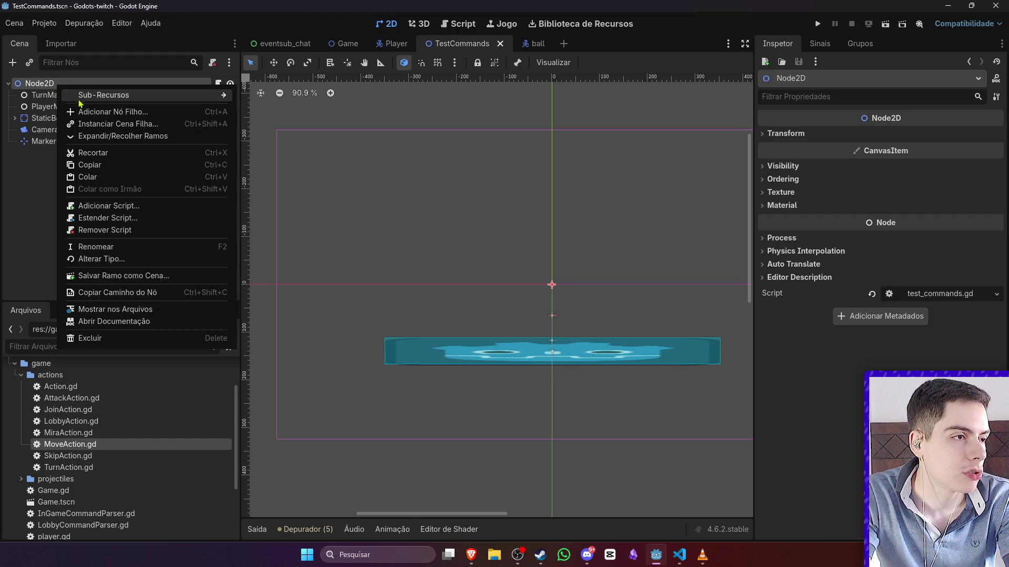
pyautogui.click(86, 93)
pyautogui.write('B')
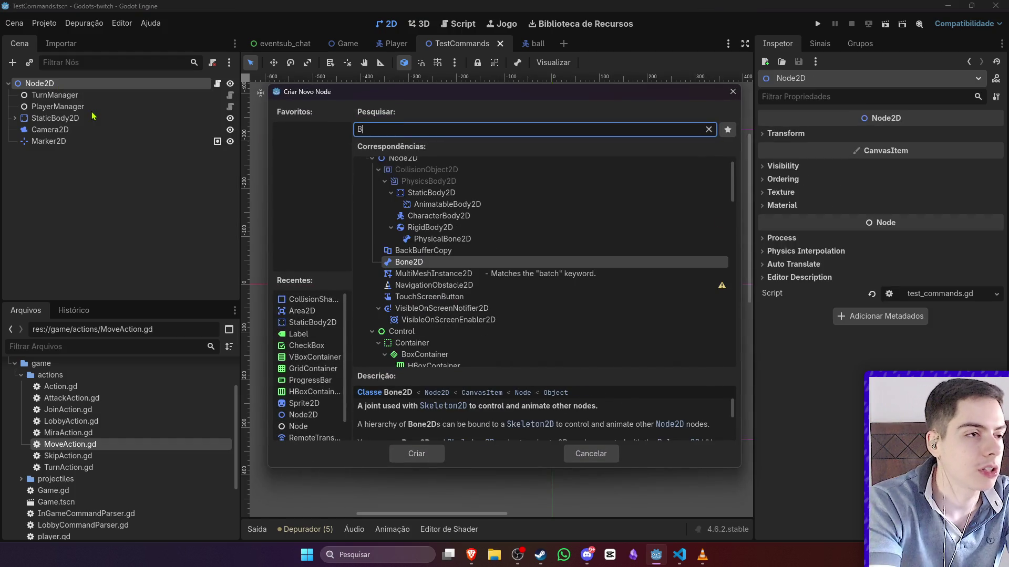
pyautogui.press('Escape')
# - Instance the BallProjectile scene under Node2D, drag it above the platform, and save
pyautogui.rightClick(77, 84)
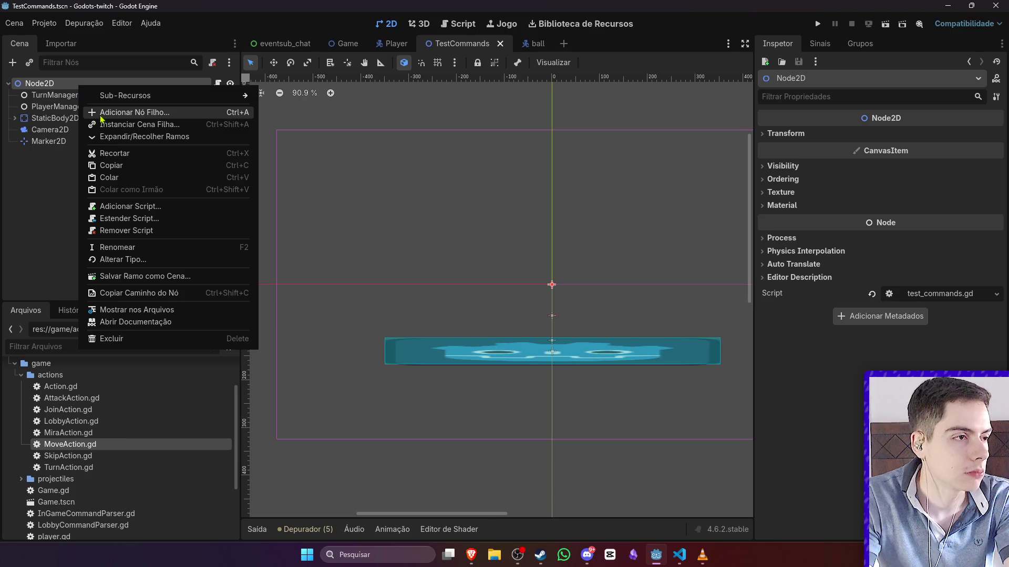
pyautogui.click(105, 123)
pyautogui.write('Bal')
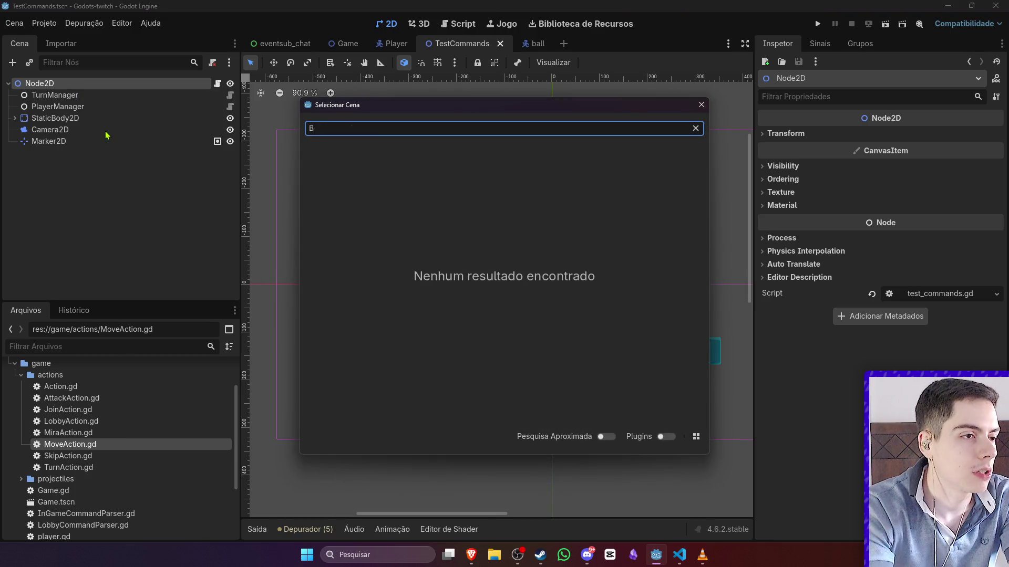
pyautogui.press('Return')
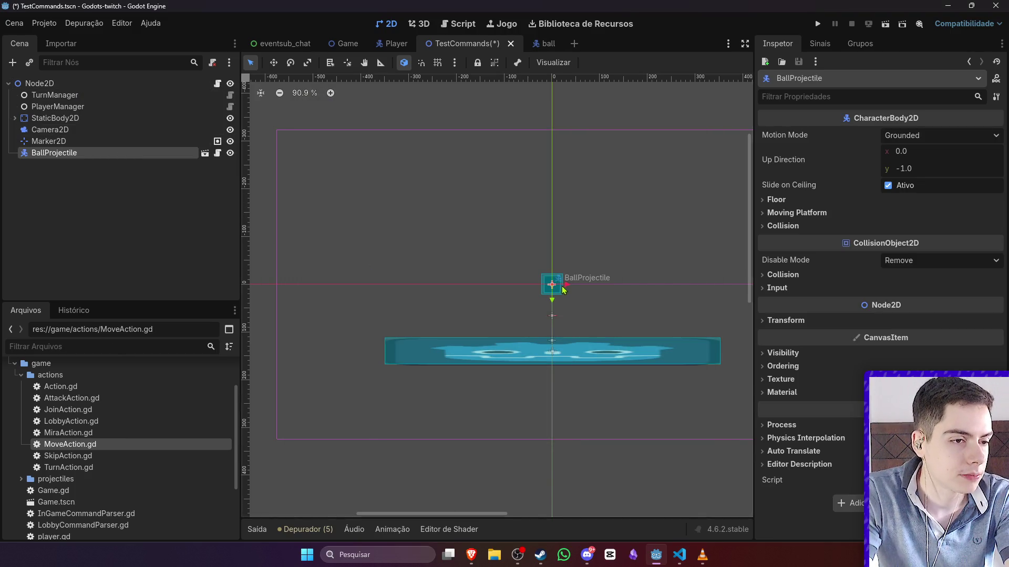
pyautogui.moveTo(562, 290); pyautogui.dragTo(563, 149)
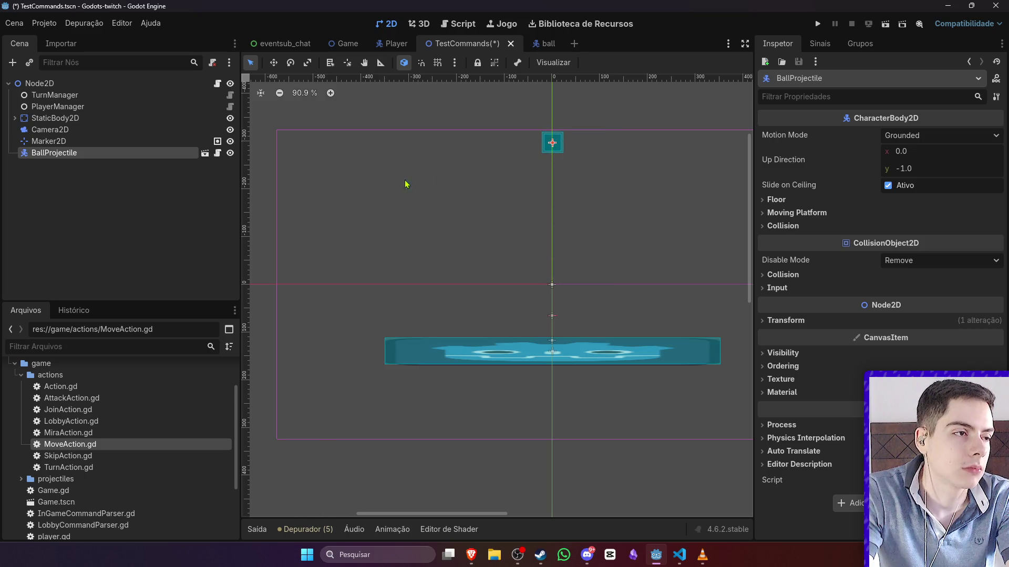
pyautogui.hotkey('ctrl', 's')
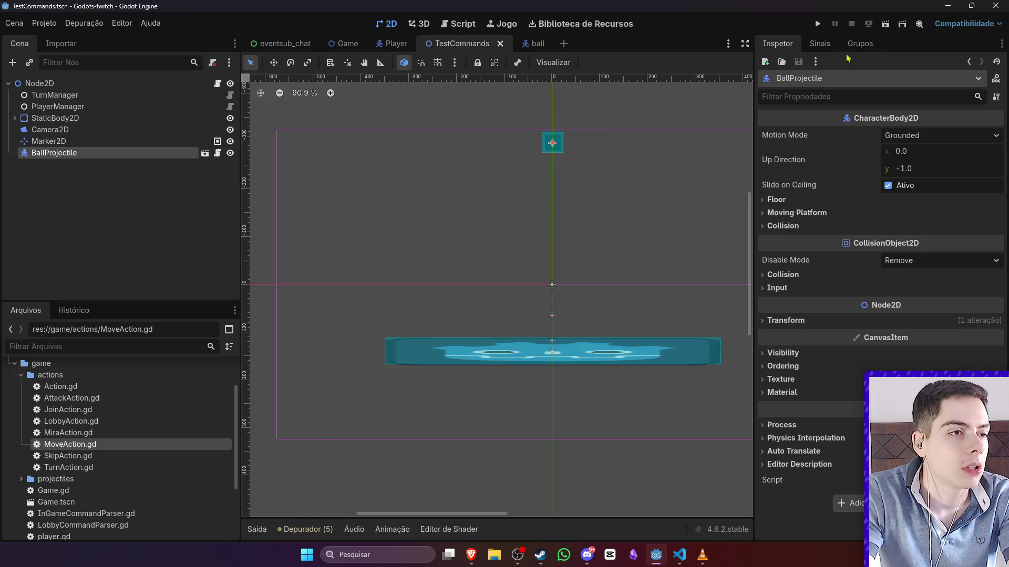
# - Run and stop the scene, enable Debug > Visible Collision Shapes, save, and open test_commands.gd
pyautogui.click(885, 24)
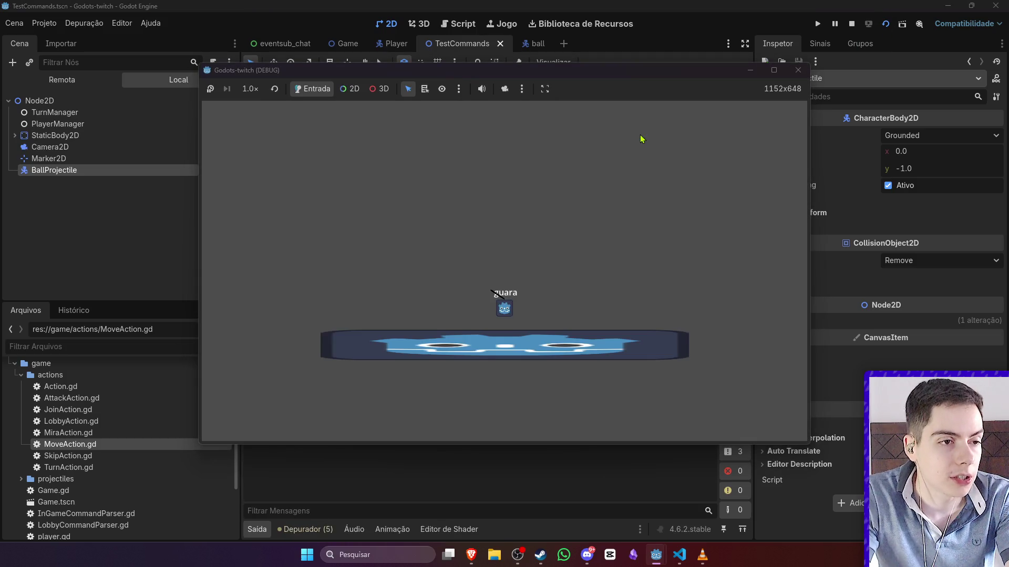
pyautogui.click(852, 30)
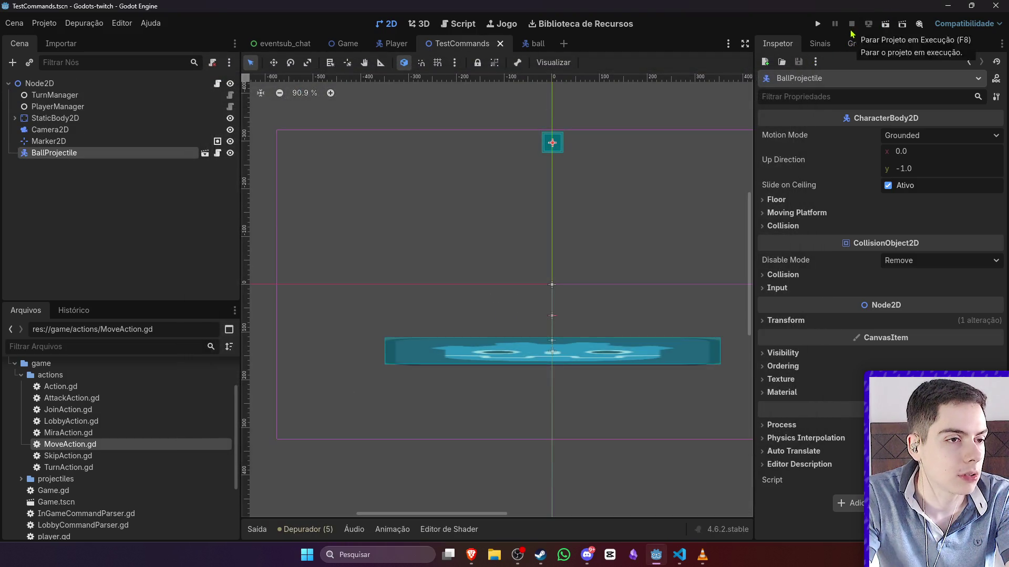
pyautogui.click(84, 23)
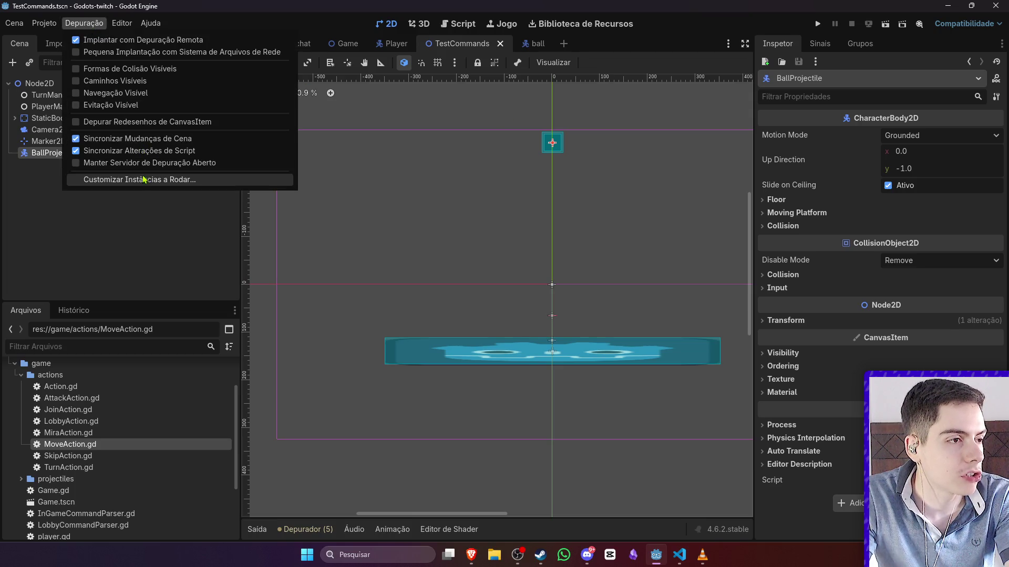
pyautogui.click(187, 69)
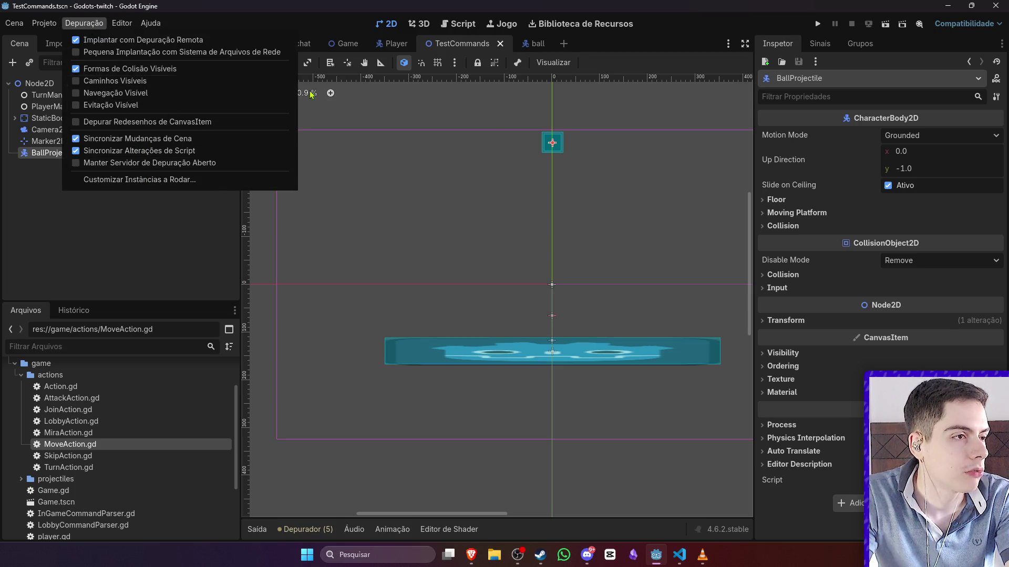
pyautogui.click(311, 93)
pyautogui.hotkey('ctrl', 's')
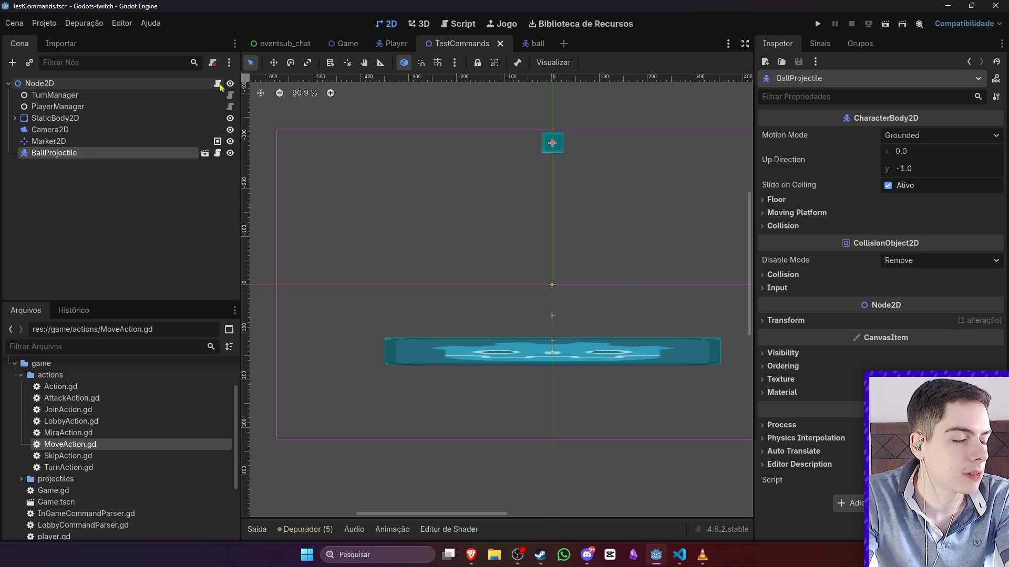
pyautogui.click(218, 84)
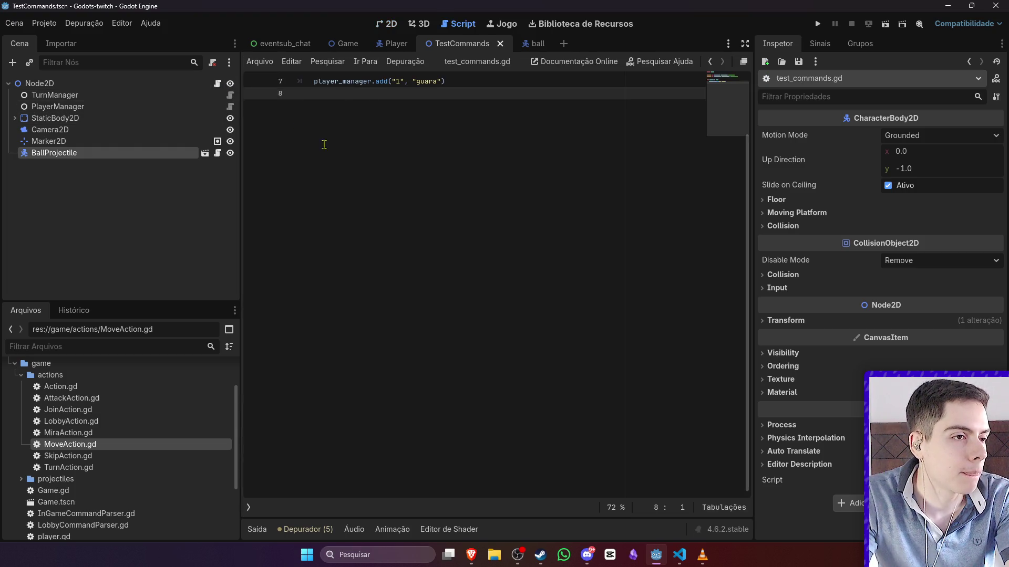
# - Start writing a $BallProjectile method call on line 8 of test_commands.gd
pyautogui.scroll(2, 341, 163)
pyautogui.press('Up')
pyautogui.press('Up')
pyautogui.press('Down')
pyautogui.press('Down')
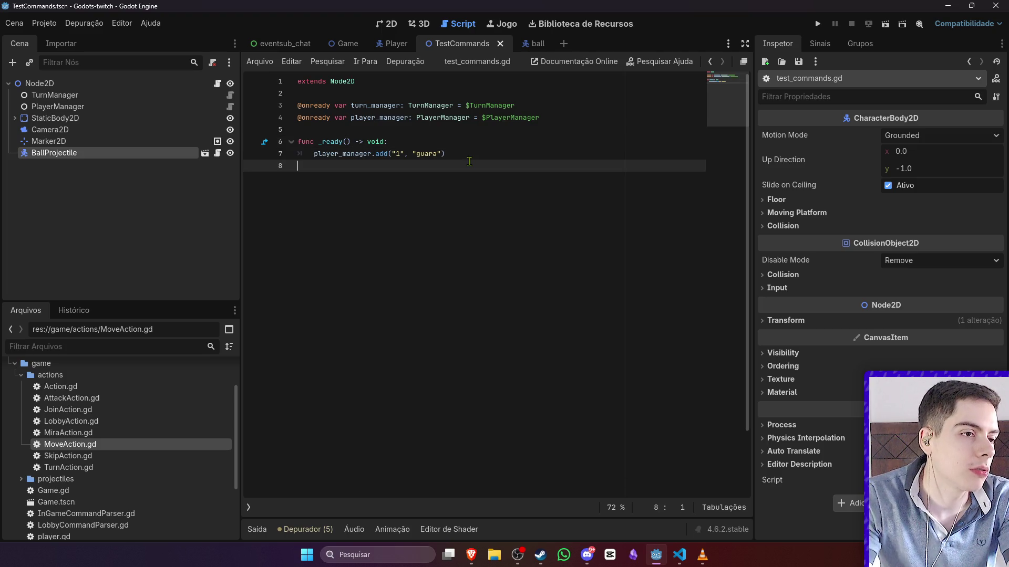
pyautogui.moveTo(97, 153)
pyautogui.mouseDown()
pyautogui.moveTo(93, 172)
pyautogui.moveTo(604, 168)
pyautogui.moveTo(475, 166)
pyautogui.mouseUp()
pyautogui.doubleClick(474, 165)
pyautogui.hotkey('ctrl', 'z')
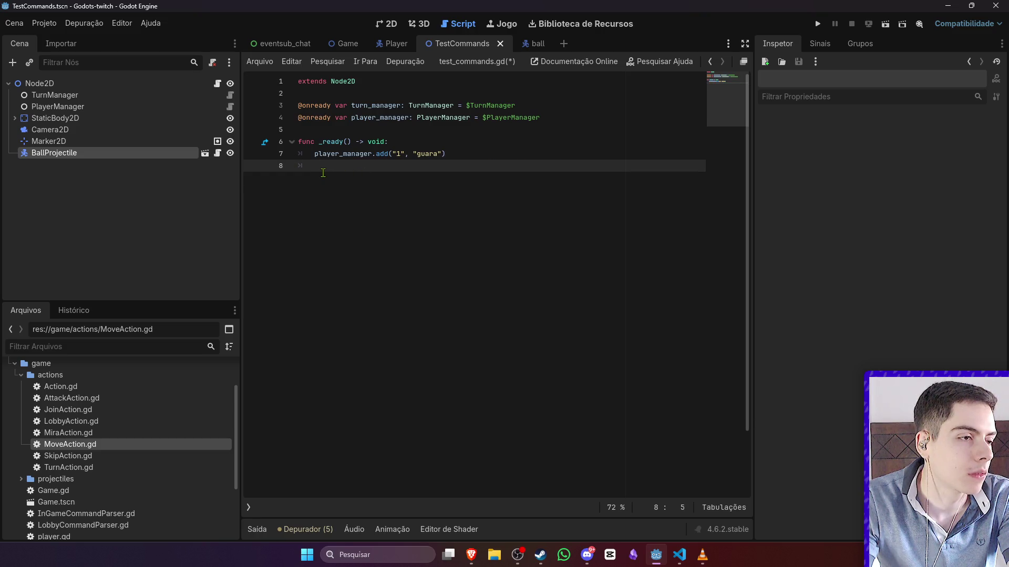
pyautogui.write('$BallProjectile.')
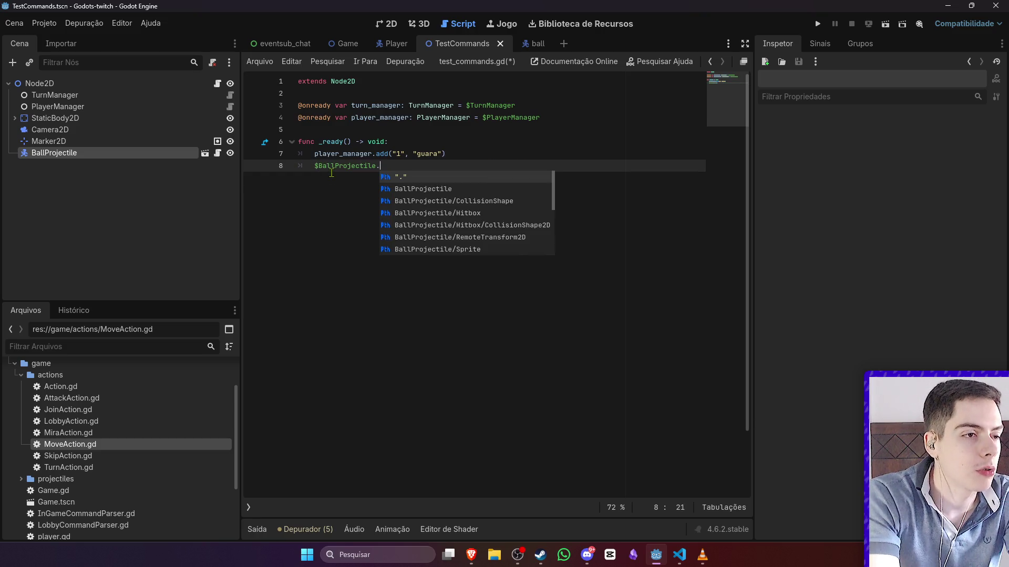
pyautogui.write('ge')
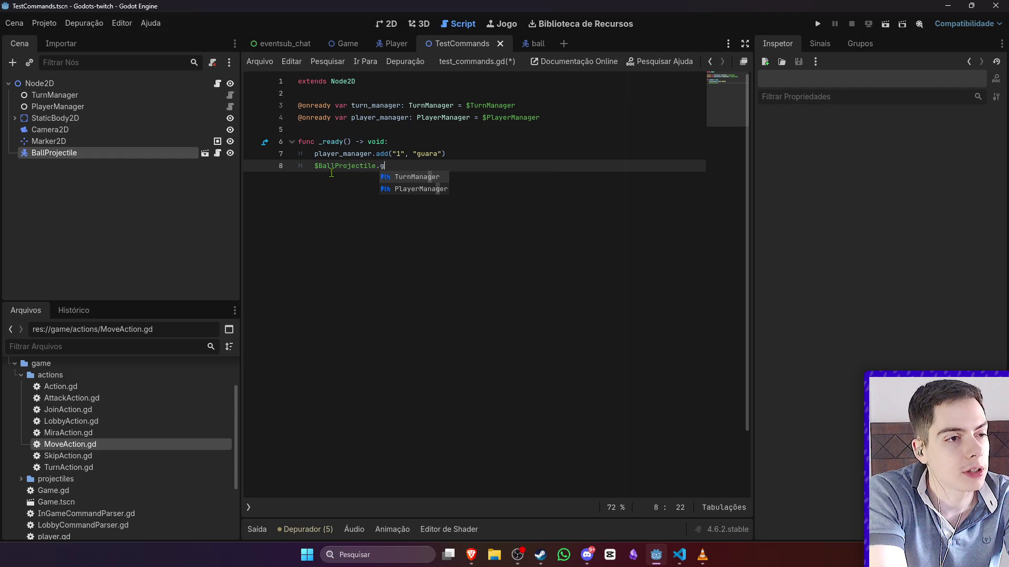
pyautogui.press('BackSpace')
pyautogui.press('BackSpace')
pyautogui.press('BackSpace')
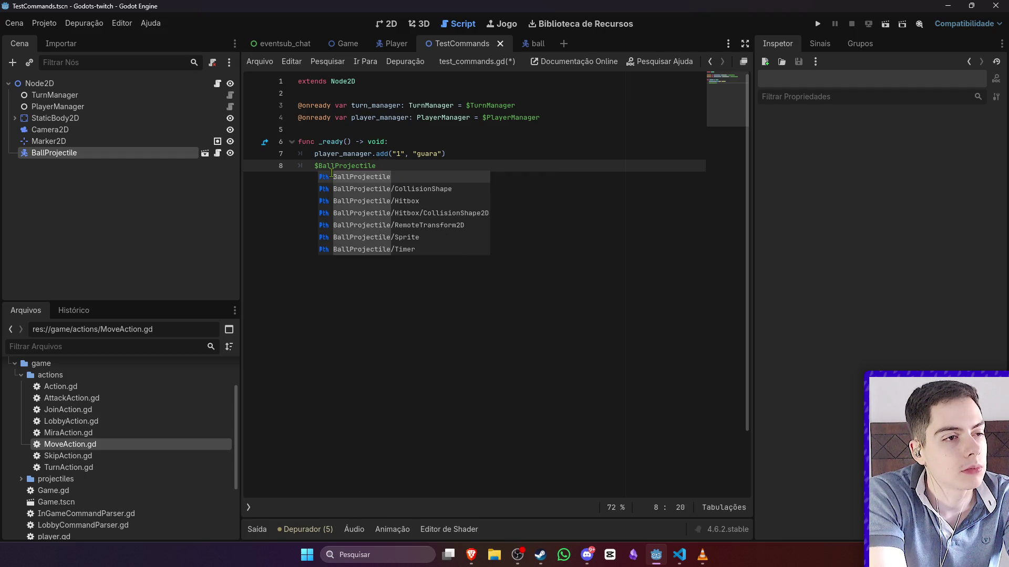
pyautogui.write('.get')
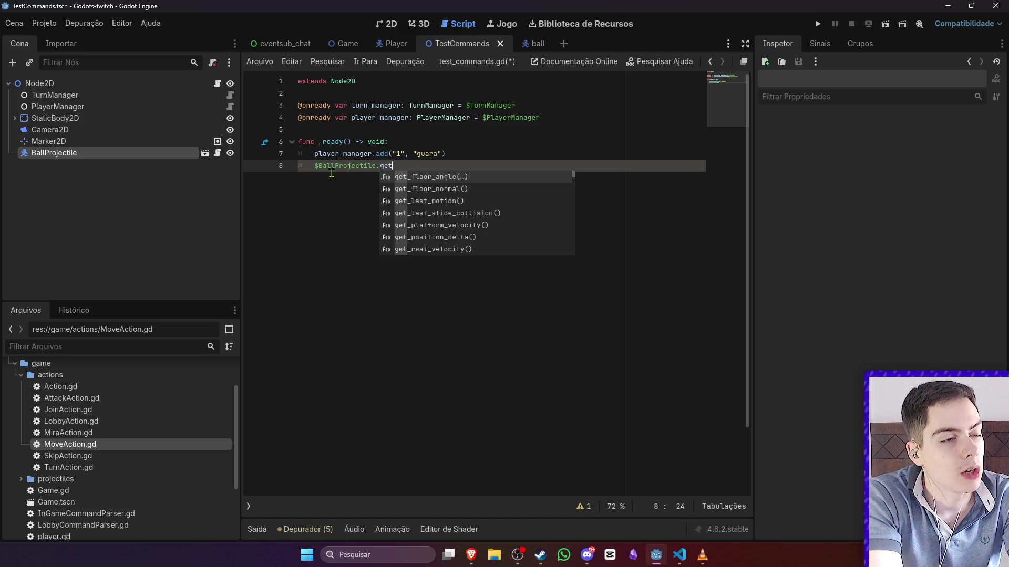
pyautogui.press('BackSpace')
pyautogui.press('BackSpace')
pyautogui.press('BackSpace')
# - Complete line 8 as $BallProjectile.set_initial_velocity(300, Vector2.DOWN) and save
pyautogui.click(217, 153)
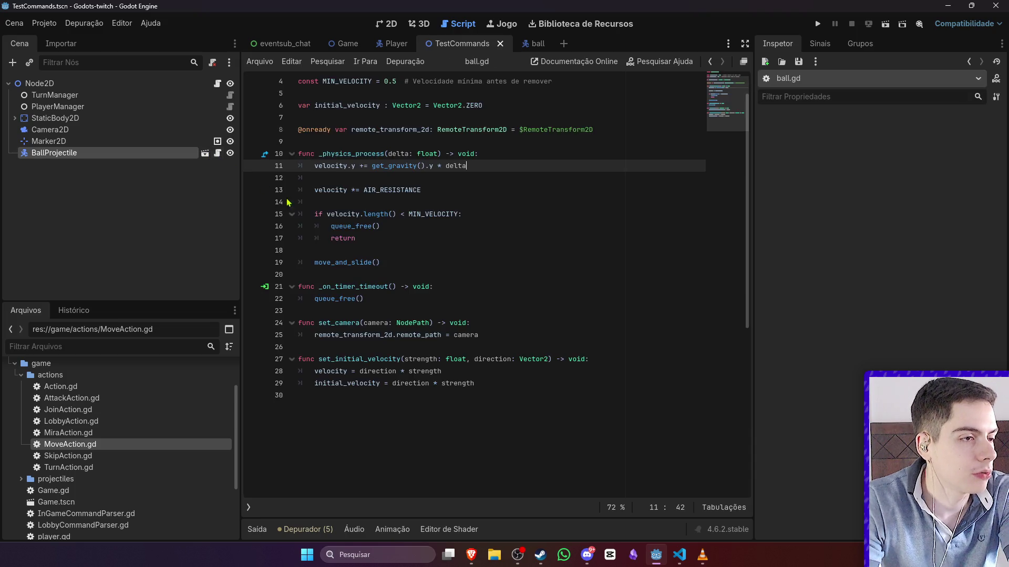
pyautogui.doubleClick(361, 359)
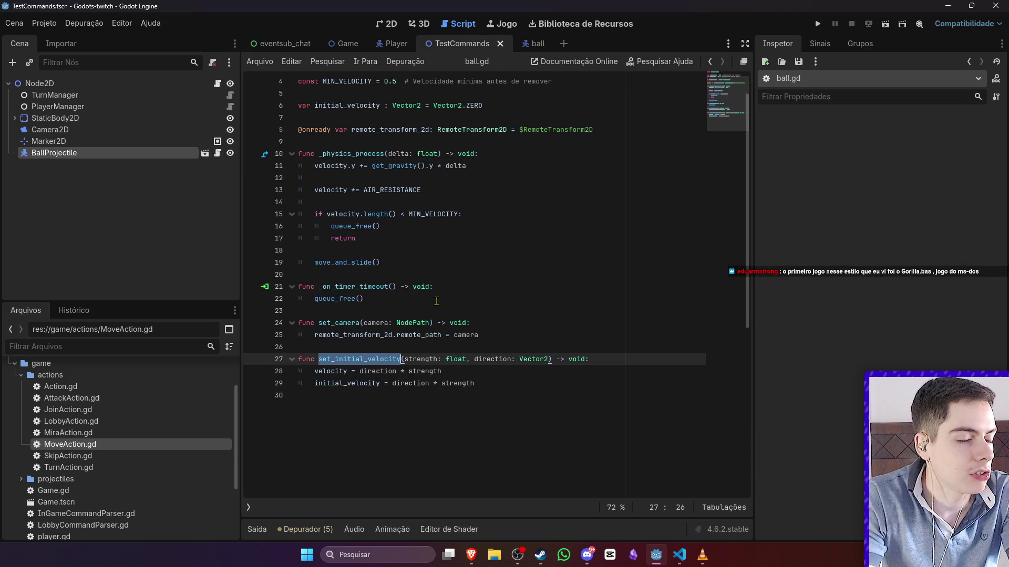
pyautogui.hotkey('alt', 'Left')
pyautogui.write('(300')
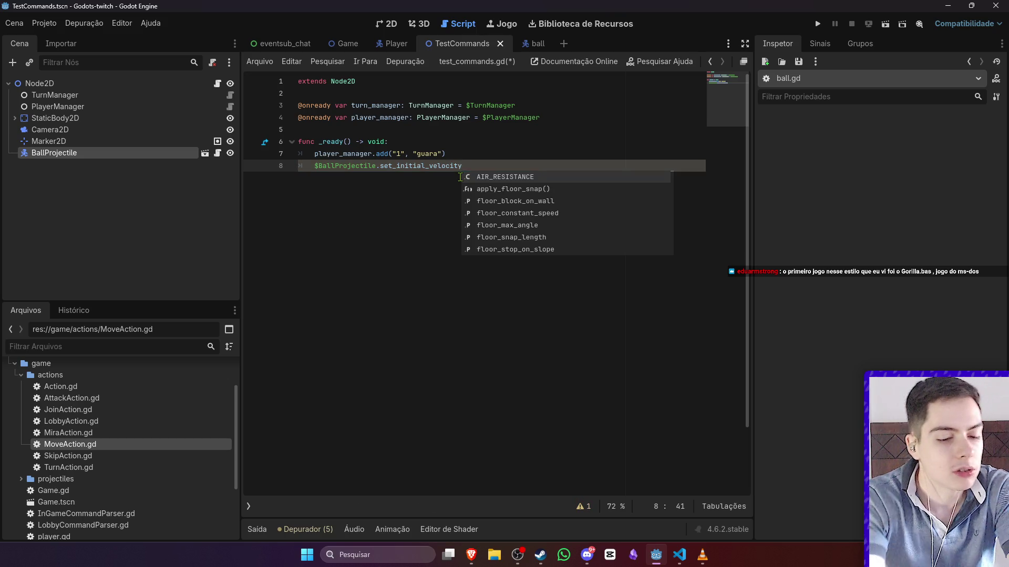
pyautogui.write(',V')
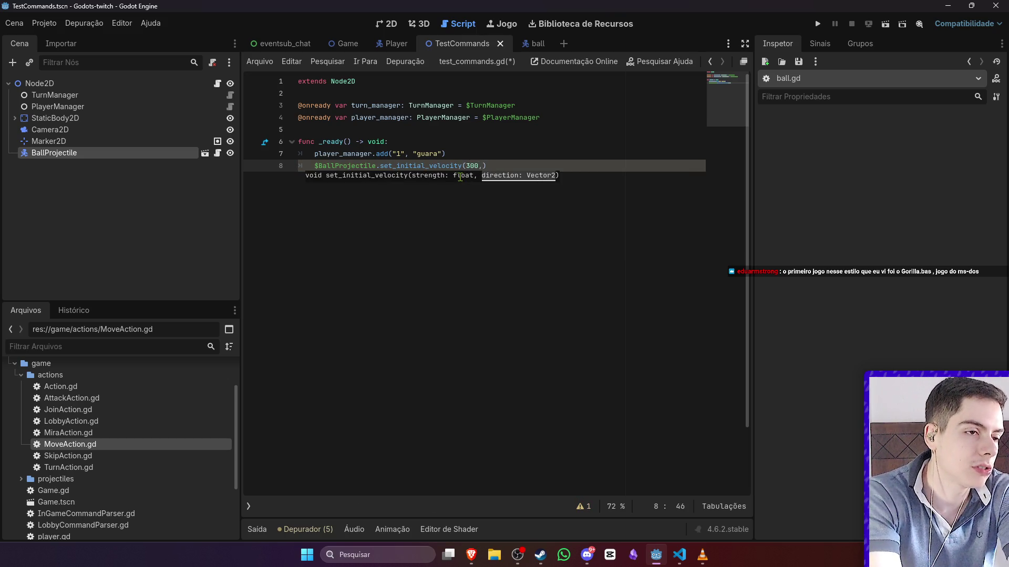
pyautogui.write('ec')
pyautogui.press('Return')
pyautogui.write('.DO')
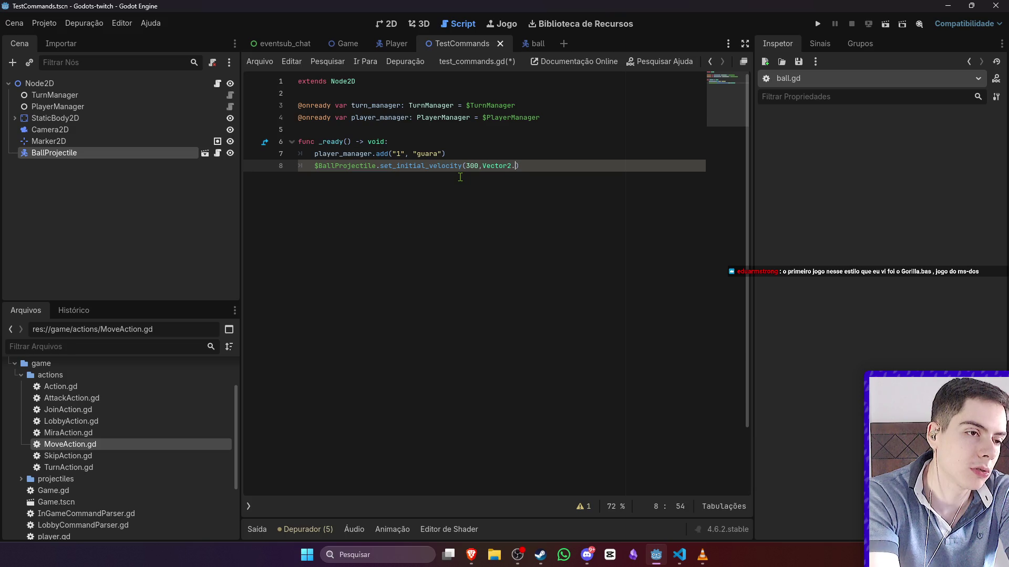
pyautogui.press('Return')
pyautogui.hotkey('ctrl', 's')
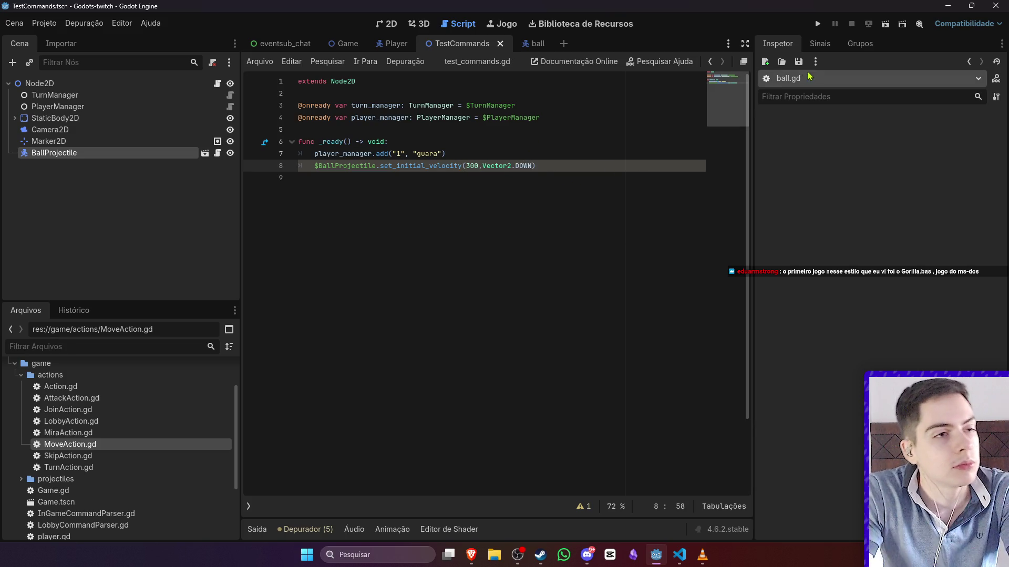
# - Run the test scene, then in player.gd move the blank line above body.queue_free()
pyautogui.click(479, 167)
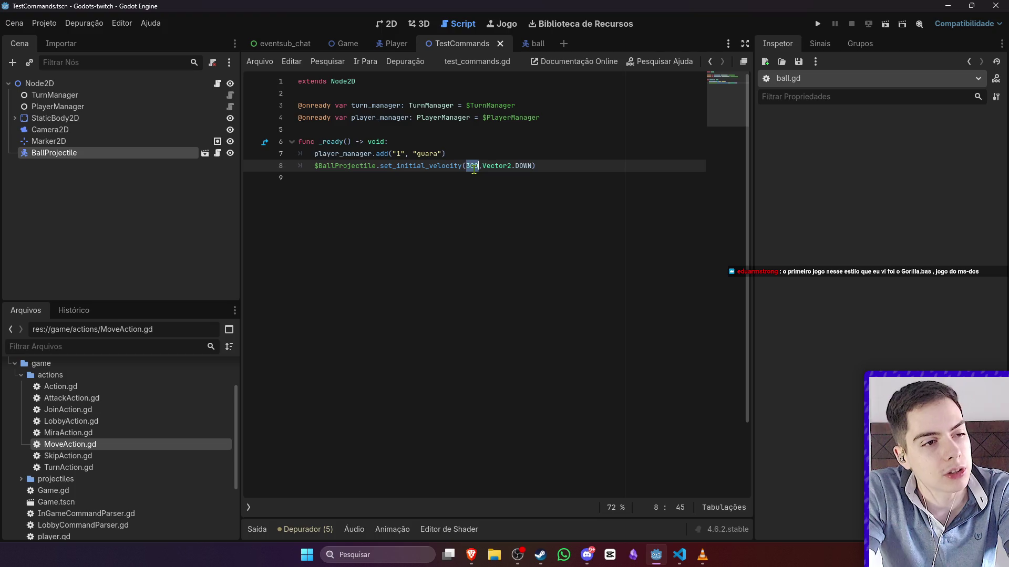
pyautogui.write('5')
pyautogui.click(818, 24)
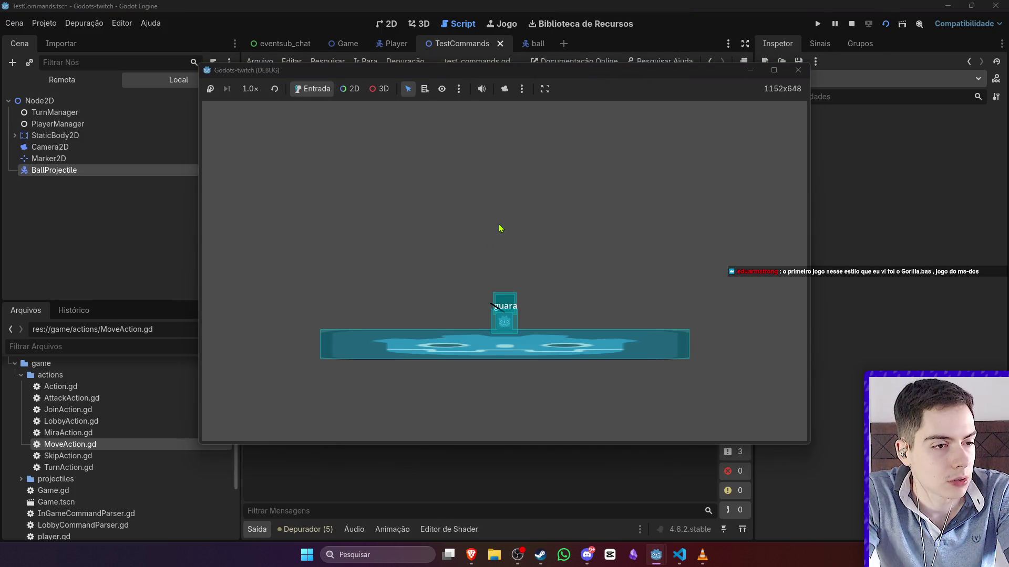
pyautogui.moveTo(652, 65)
pyautogui.mouseDown()
pyautogui.moveTo(859, 54)
pyautogui.moveTo(835, 54)
pyautogui.mouseUp()
pyautogui.click(542, 43)
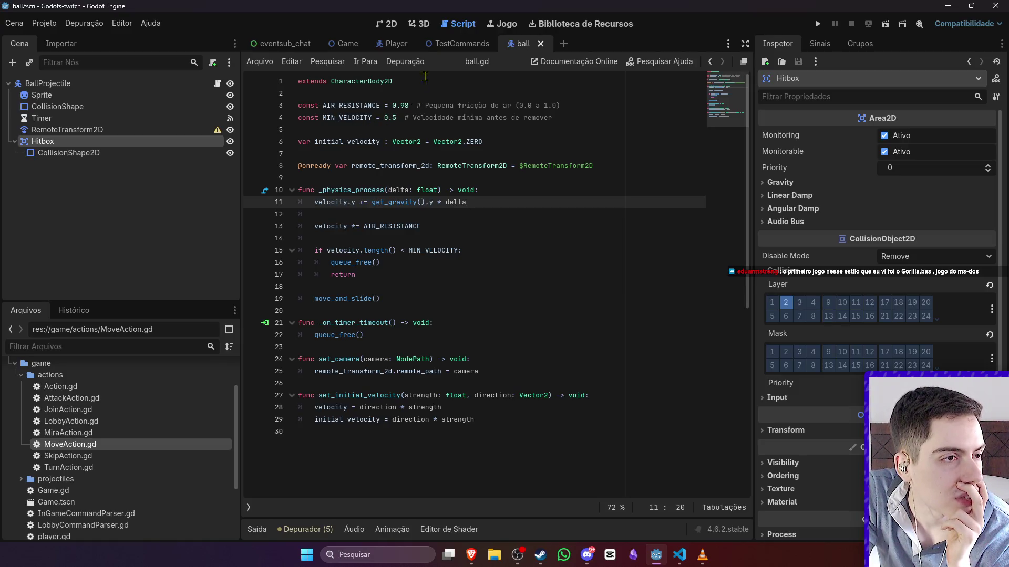
pyautogui.click(392, 44)
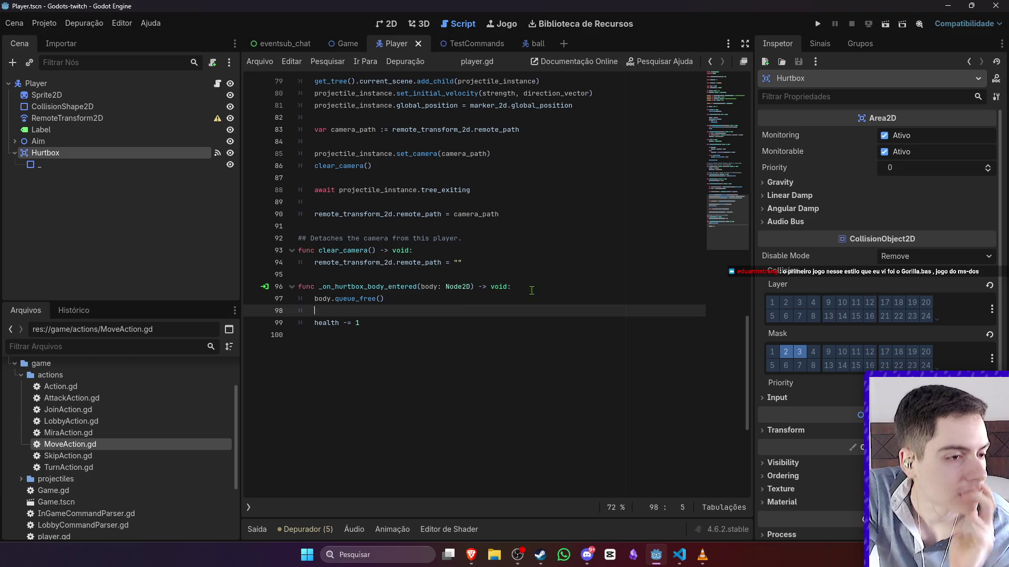
pyautogui.hotkey('alt', 'Up')
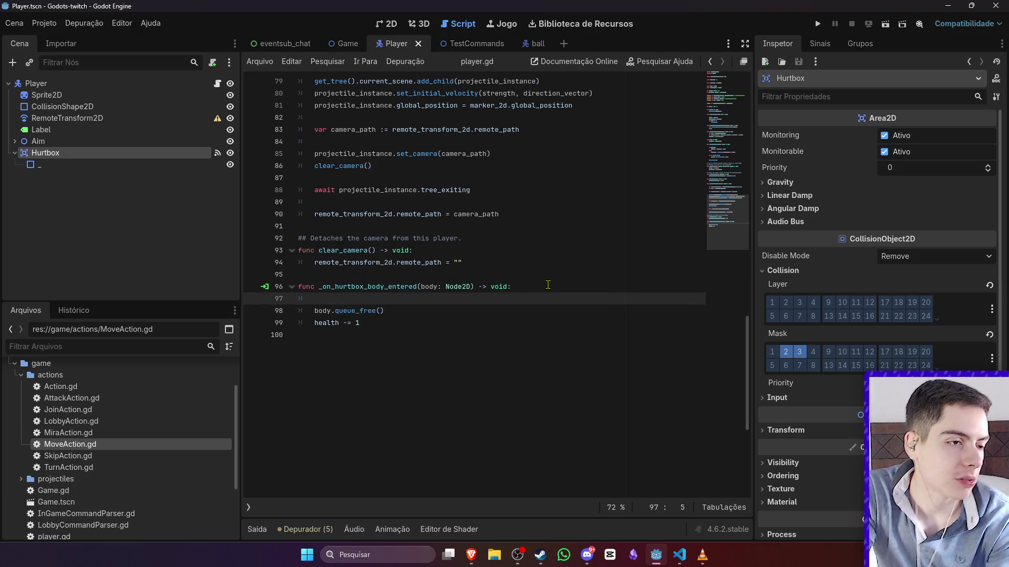
# - Finish the "aqui" debug print in the hurtbox handler and briefly test-run the Game scene
pyautogui.write('print("aqui")')
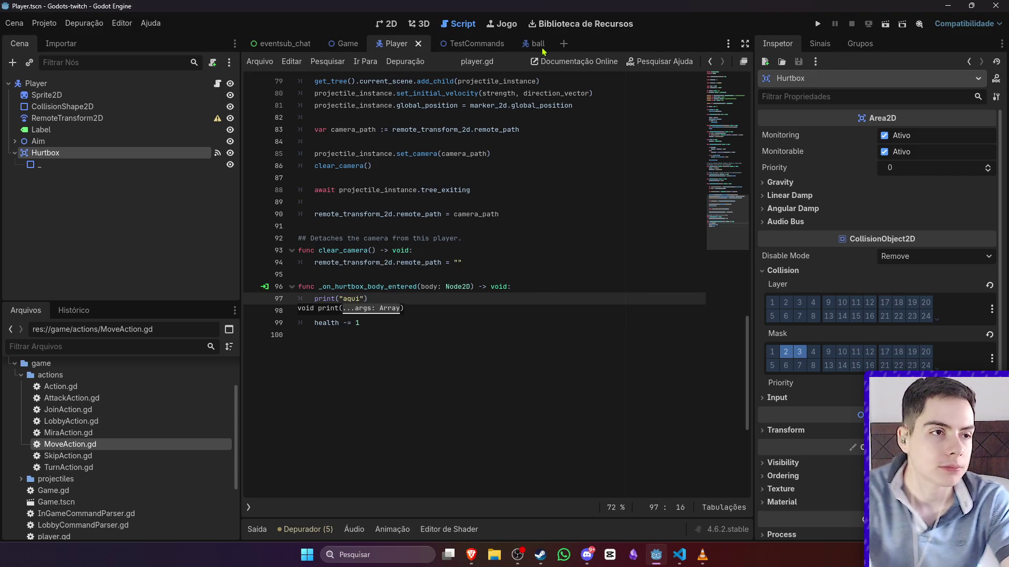
pyautogui.click(348, 44)
pyautogui.click(886, 28)
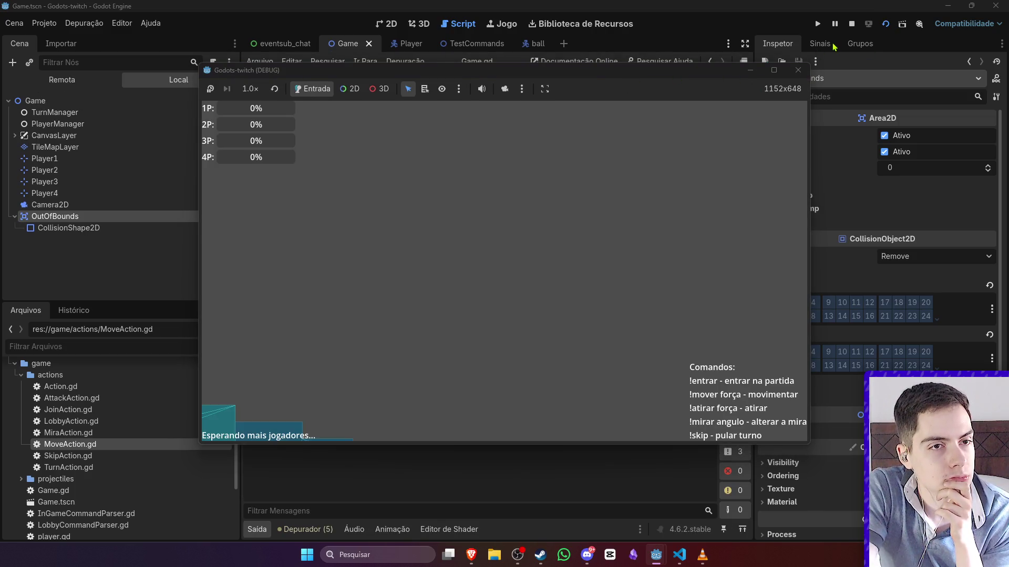
pyautogui.click(852, 23)
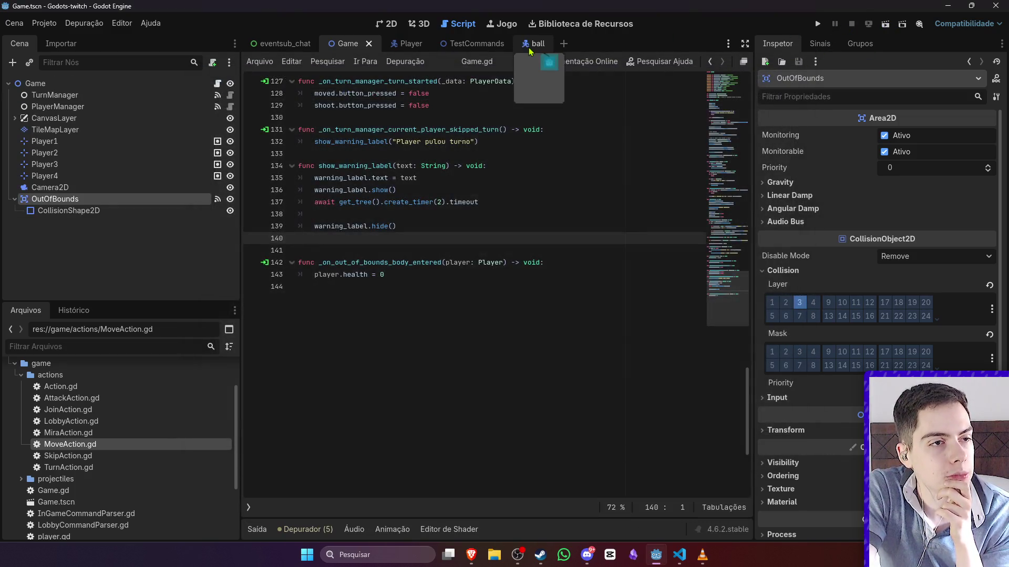
# - Run the TestCommands scene to watch the ball drop onto the player, then stop it
pyautogui.click(491, 44)
pyautogui.click(886, 25)
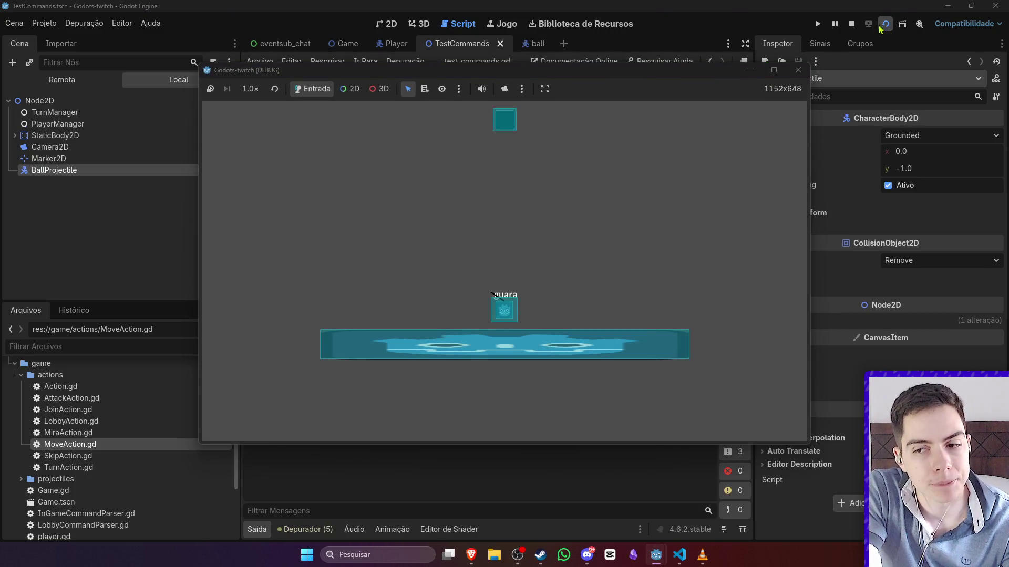
pyautogui.moveTo(561, 80)
pyautogui.mouseDown()
pyautogui.moveTo(710, 38)
pyautogui.moveTo(626, 75)
pyautogui.mouseUp()
pyautogui.click(851, 25)
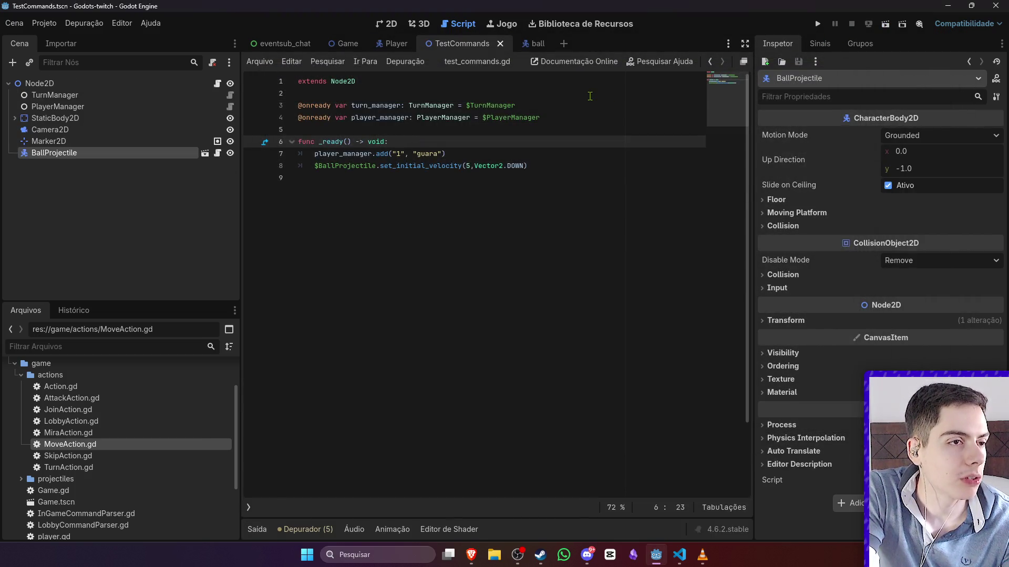
# - Take the ball Hitbox off layer 2; put the Player Hurtbox on layer 2 without mask 3, and save
pyautogui.click(536, 46)
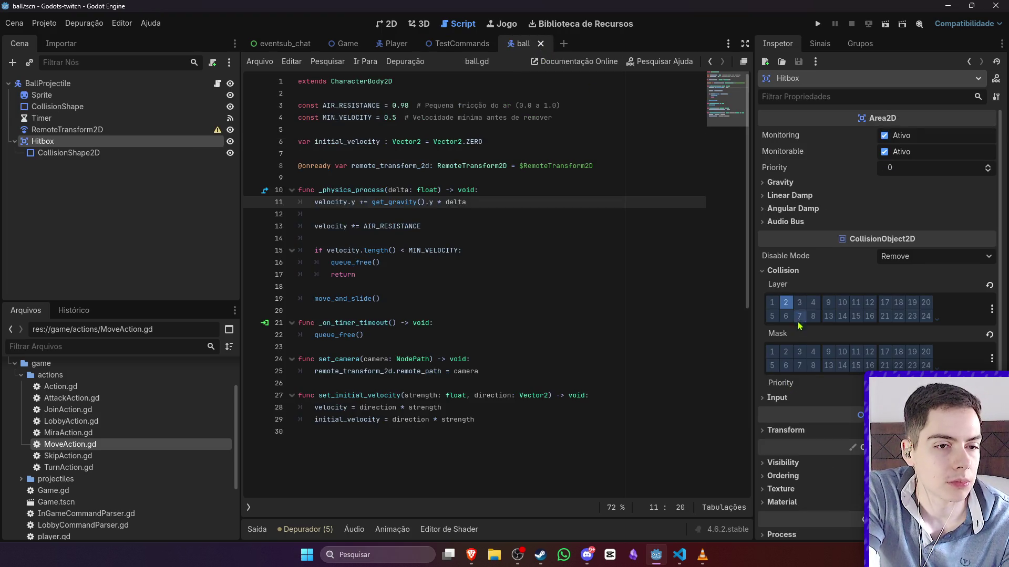
pyautogui.click(784, 307)
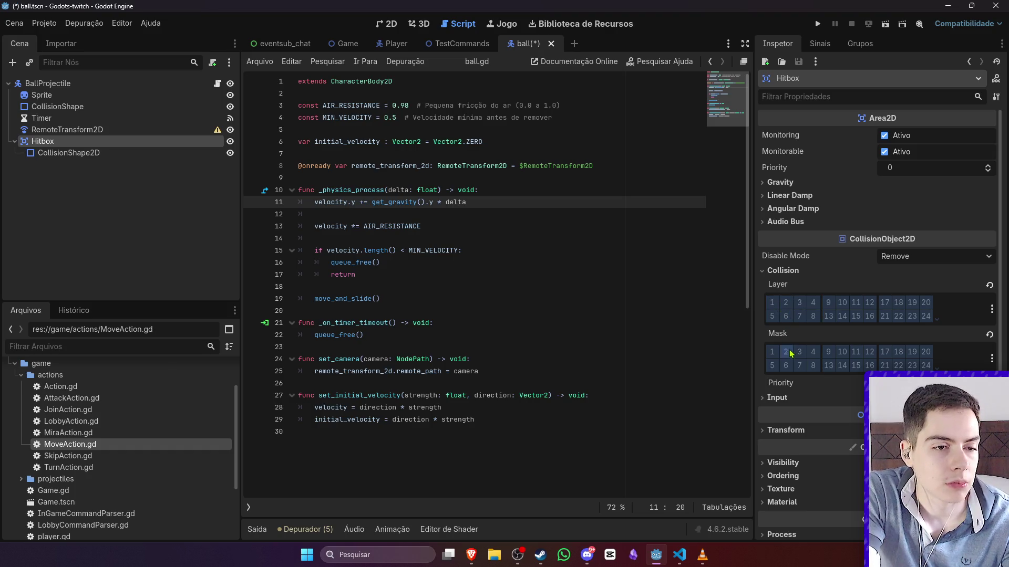
pyautogui.click(391, 43)
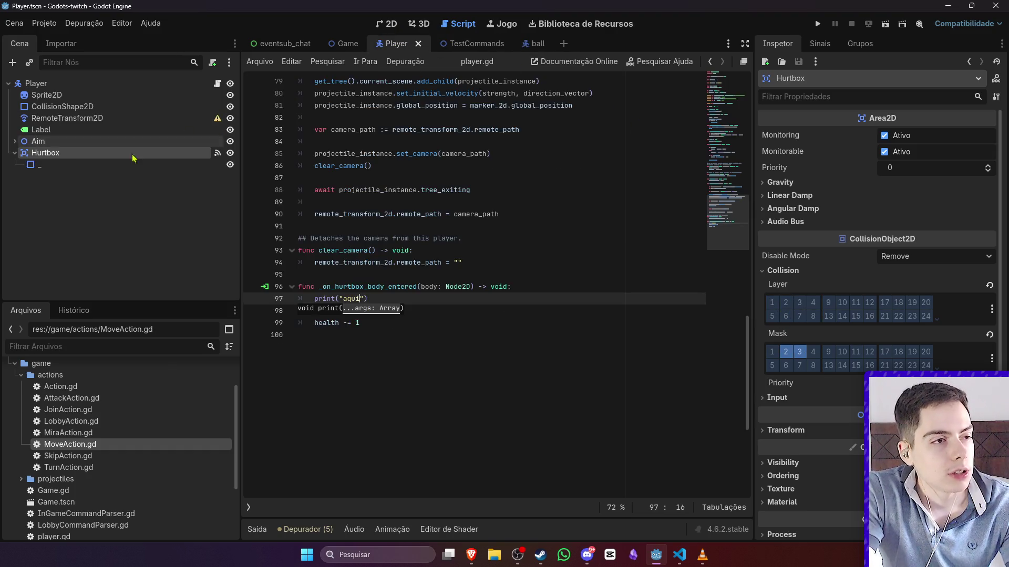
pyautogui.click(795, 353)
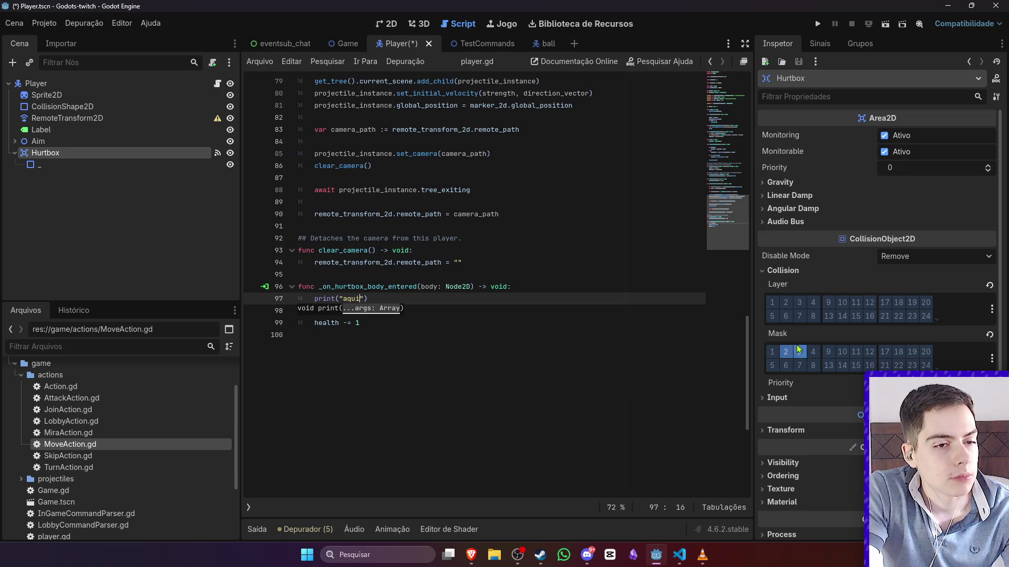
pyautogui.click(786, 306)
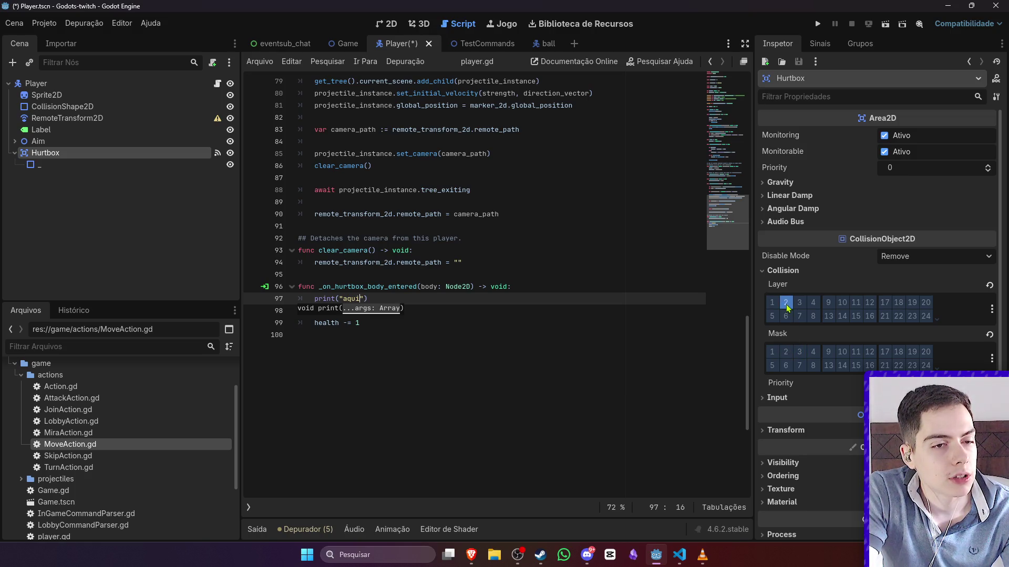
pyautogui.hotkey('ctrl', 's')
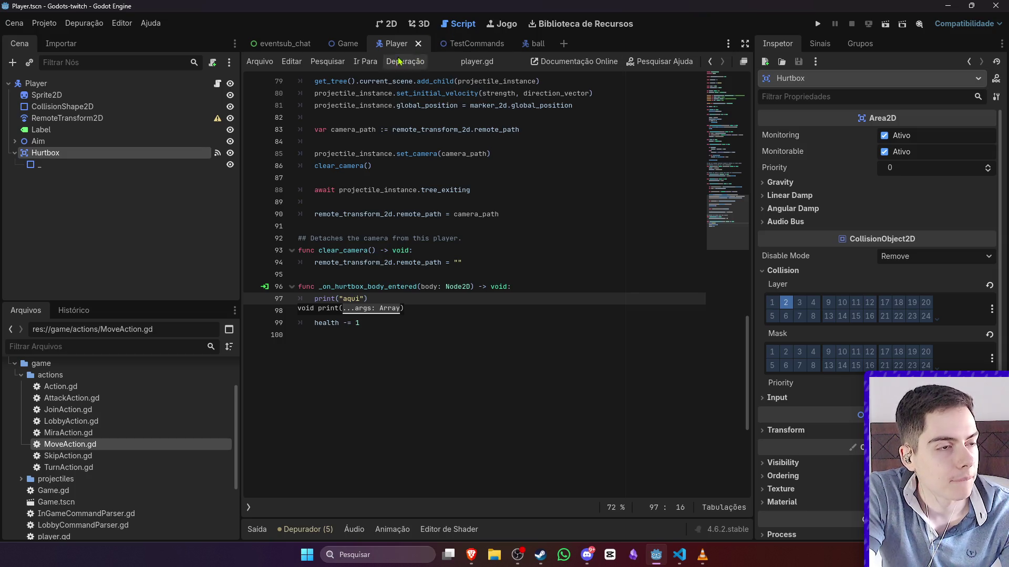
# - Test-run the Game scene and then the TestCommands scene, and stop the game
pyautogui.click(344, 43)
pyautogui.click(885, 23)
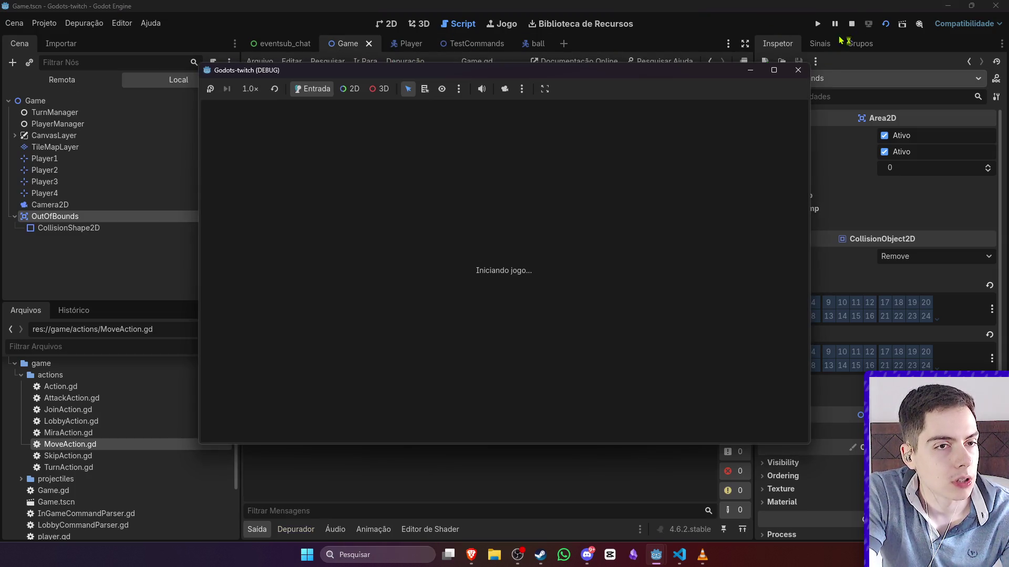
pyautogui.click(463, 43)
pyautogui.click(885, 23)
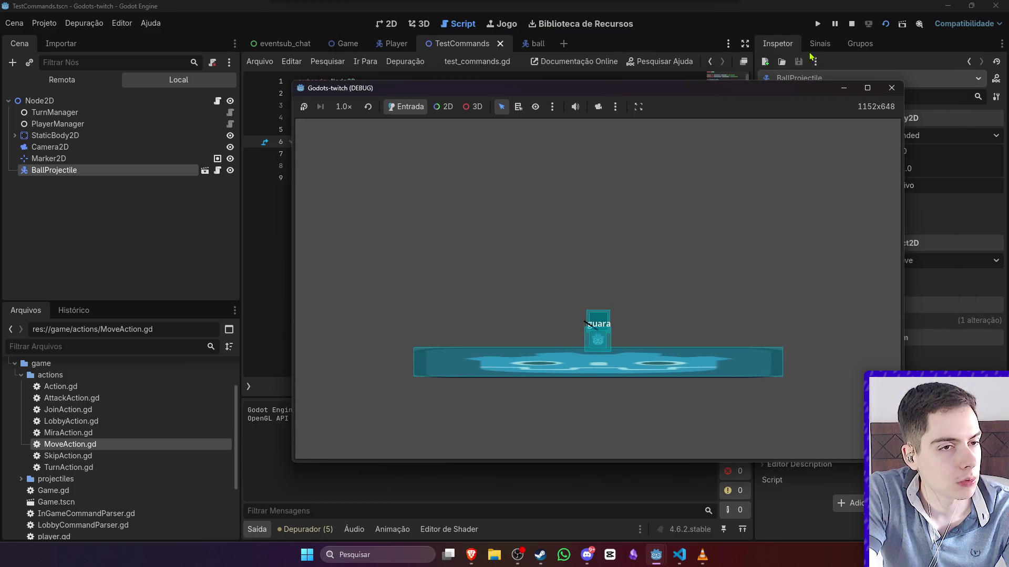
pyautogui.click(852, 24)
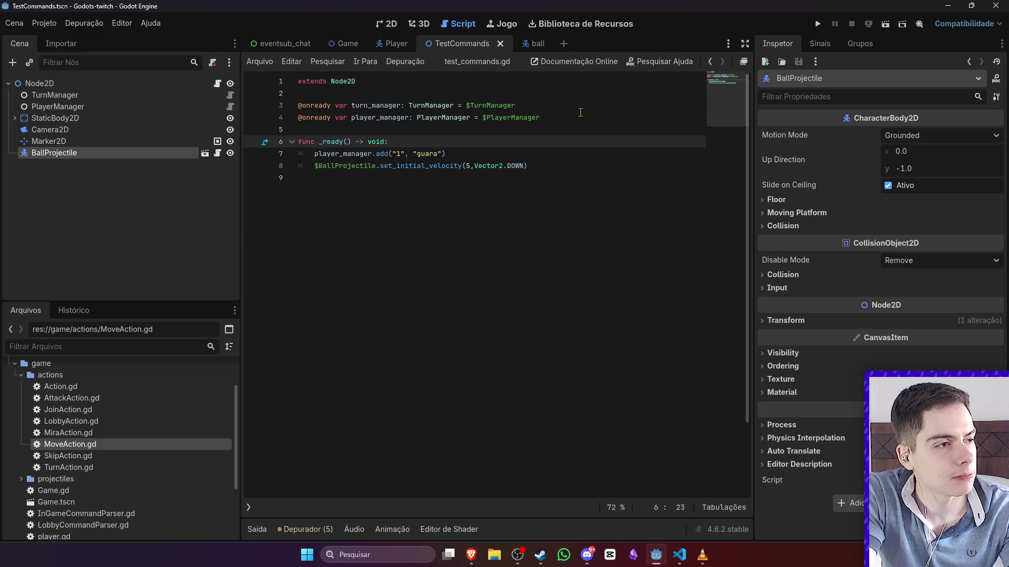
# - After checking the ball script, add the Player Hurtbox to collision layer 3, save, and list its signals
pyautogui.click(530, 44)
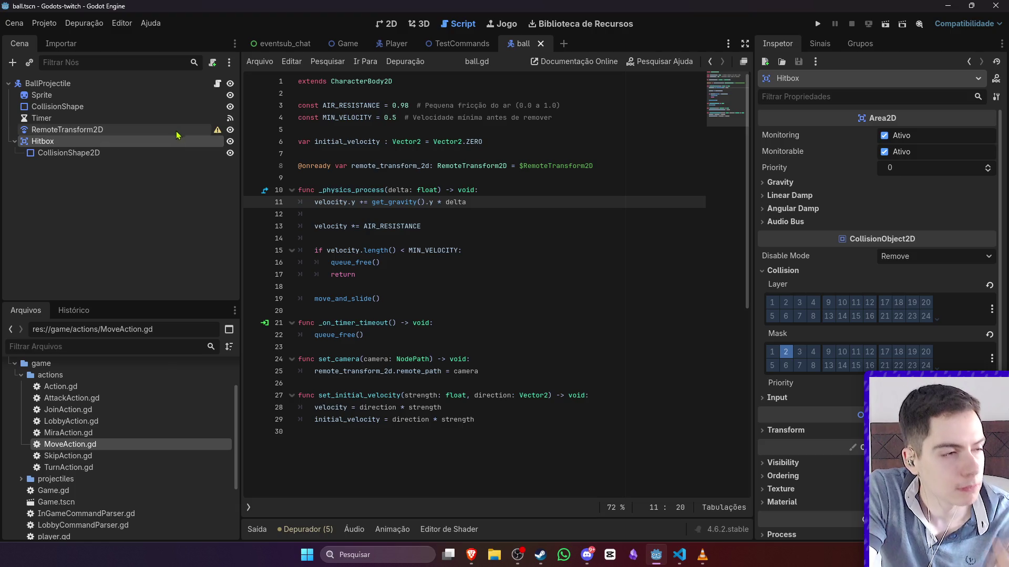
pyautogui.click(217, 85)
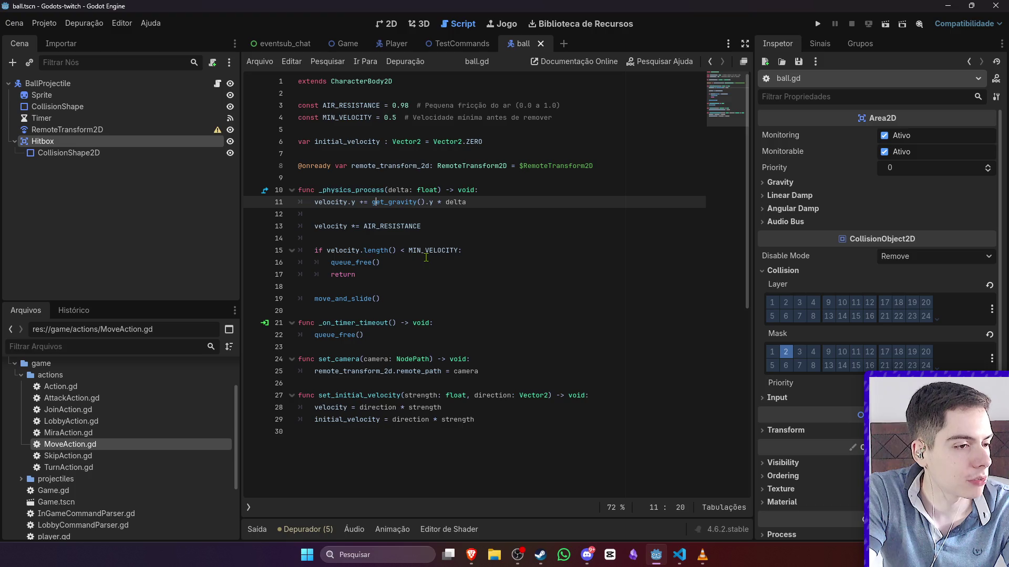
pyautogui.click(393, 43)
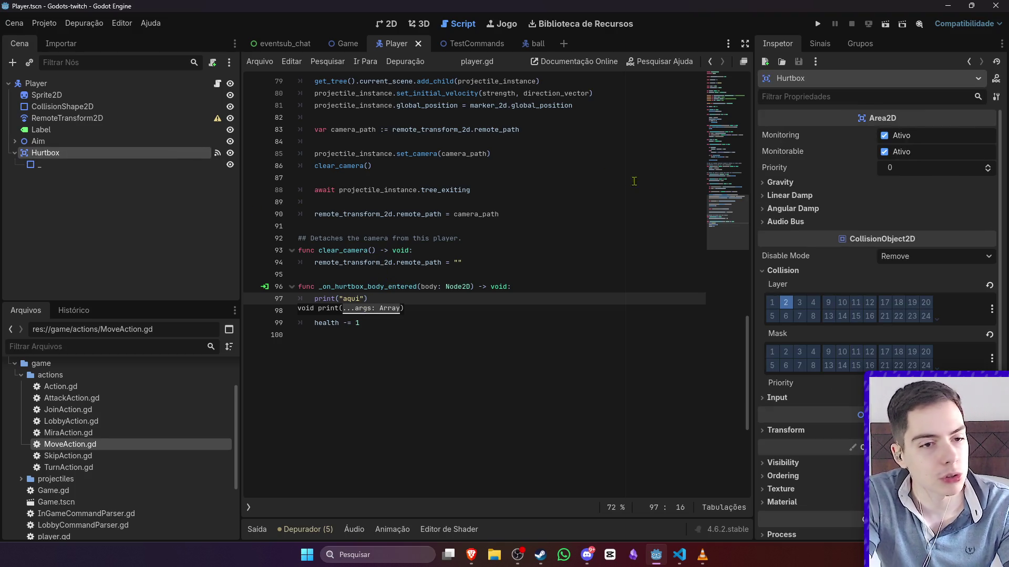
pyautogui.click(805, 304)
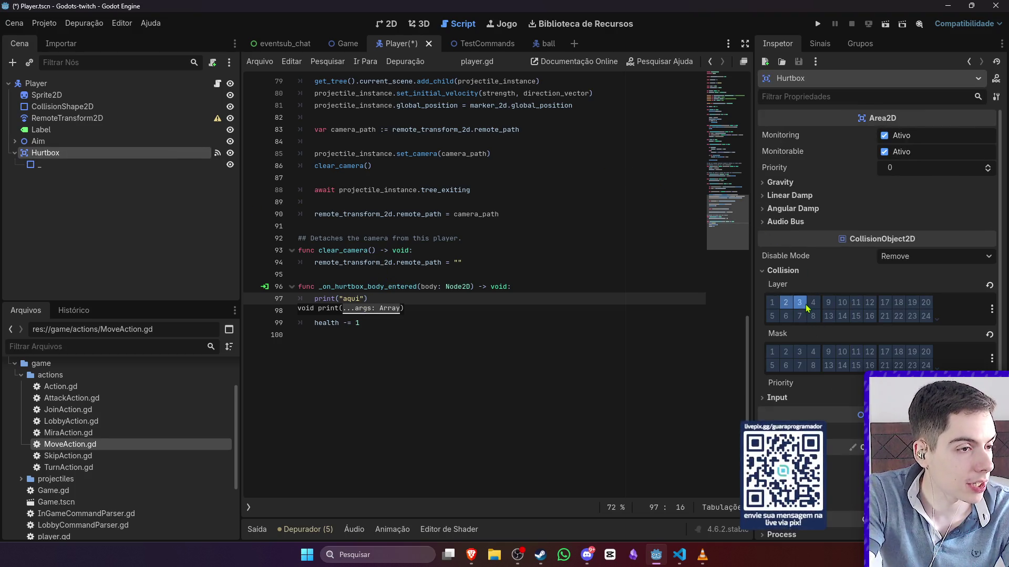
pyautogui.hotkey('ctrl', 's')
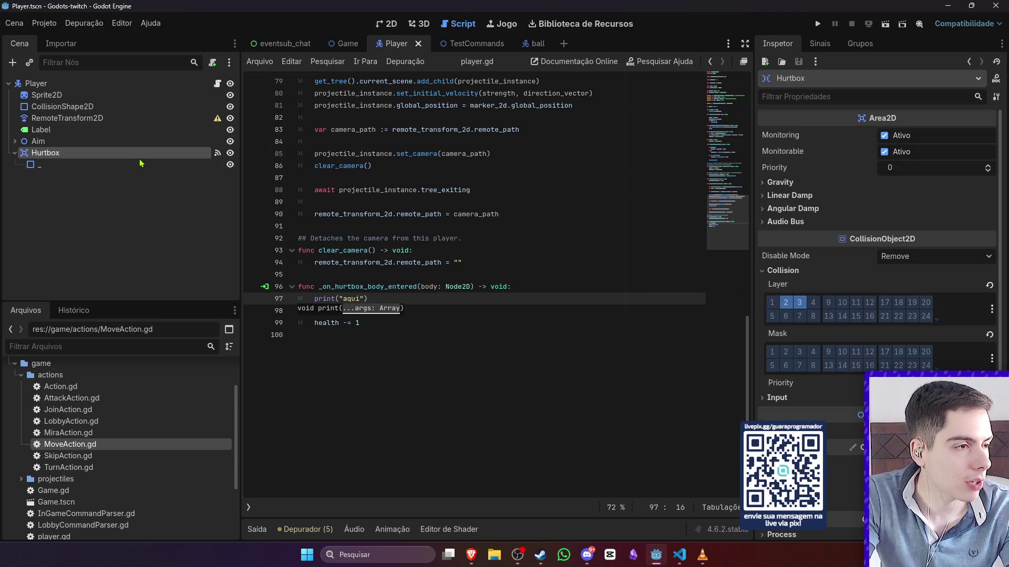
pyautogui.click(820, 43)
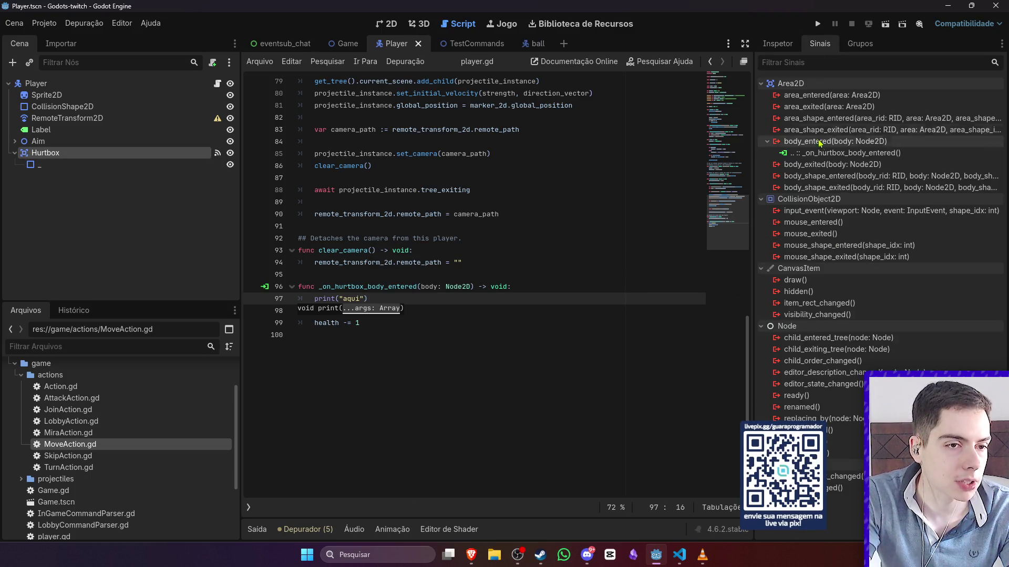
# - Disconnect the Hurtbox body_entered signal and connect area_entered to a new handler
pyautogui.rightClick(827, 153)
pyautogui.click(867, 186)
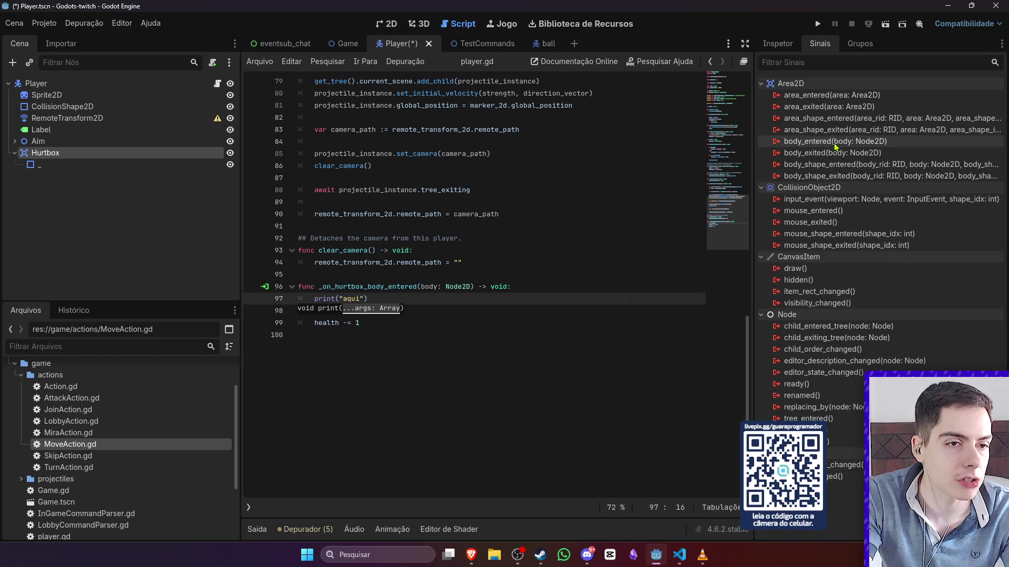
pyautogui.doubleClick(828, 100)
pyautogui.click(461, 402)
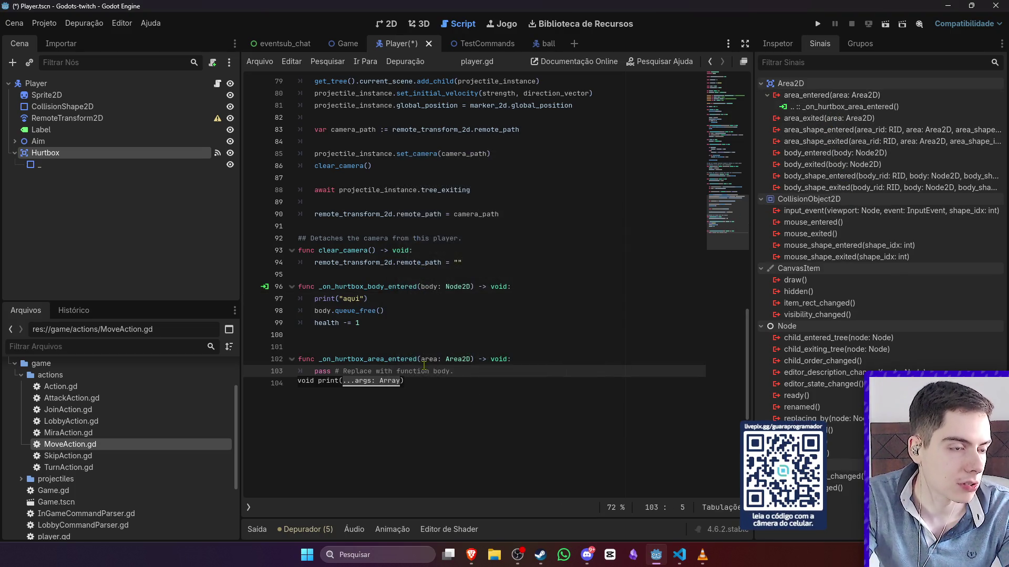
# - Fill _on_hurtbox_area_entered with health -= 1 and a queue_free call, and save player.gd
pyautogui.moveTo(362, 324)
pyautogui.mouseDown()
pyautogui.moveTo(315, 300)
pyautogui.moveTo(336, 324)
pyautogui.moveTo(299, 324)
pyautogui.mouseUp()
pyautogui.hotkey('ctrl', 'c')
pyautogui.tripleClick(470, 370)
pyautogui.hotkey('ctrl', 'v')
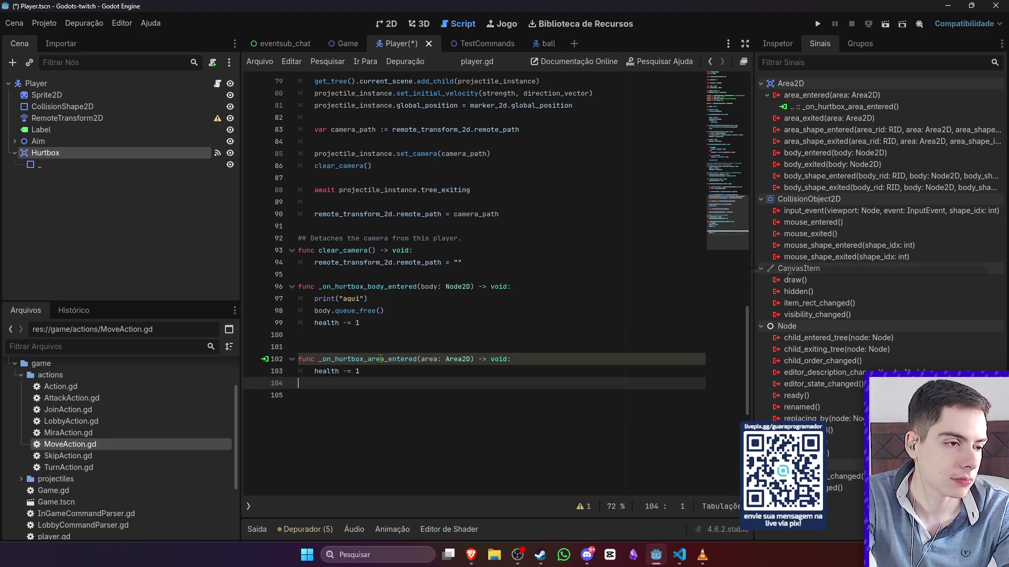
pyautogui.write('body.get_parent(')
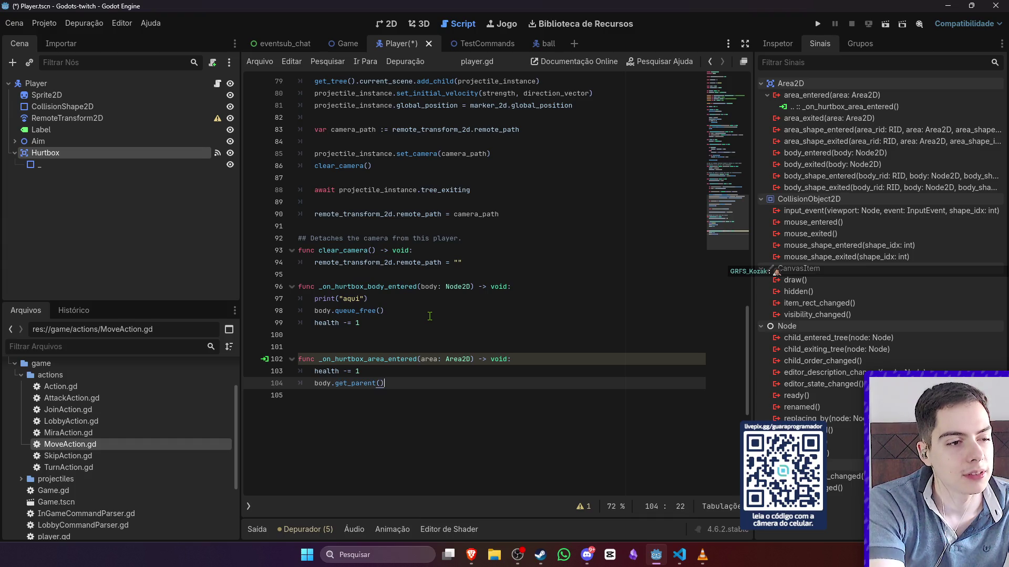
pyautogui.write('_fre')
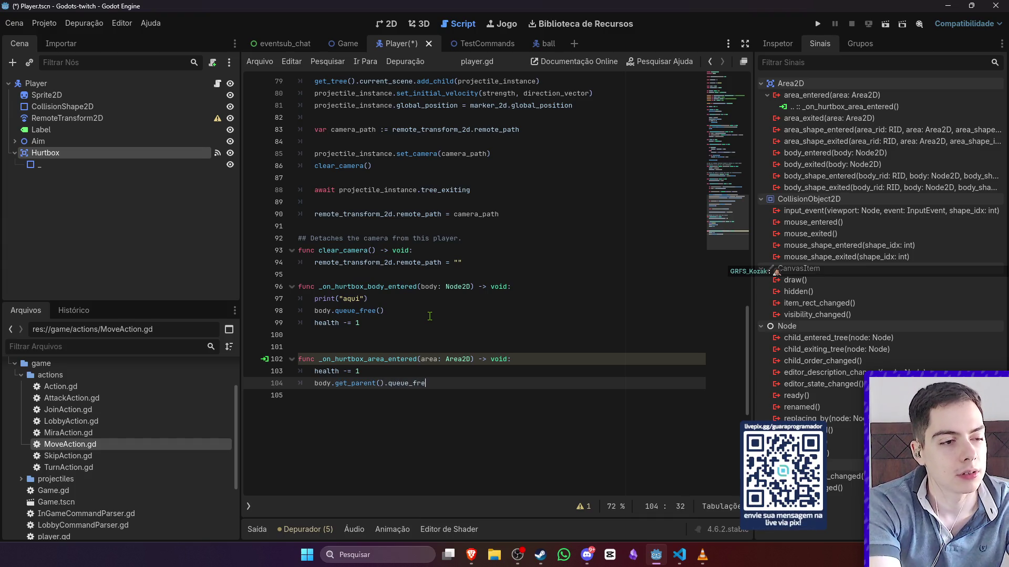
pyautogui.press('Return')
pyautogui.hotkey('ctrl', 's')
# - Delete the old body_entered function, then run the TestCommands scene with F6
pyautogui.click(430, 316)
pyautogui.hotkey('shift', 'Up')
pyautogui.hotkey('shift', 'Up')
pyautogui.hotkey('shift', 'Up')
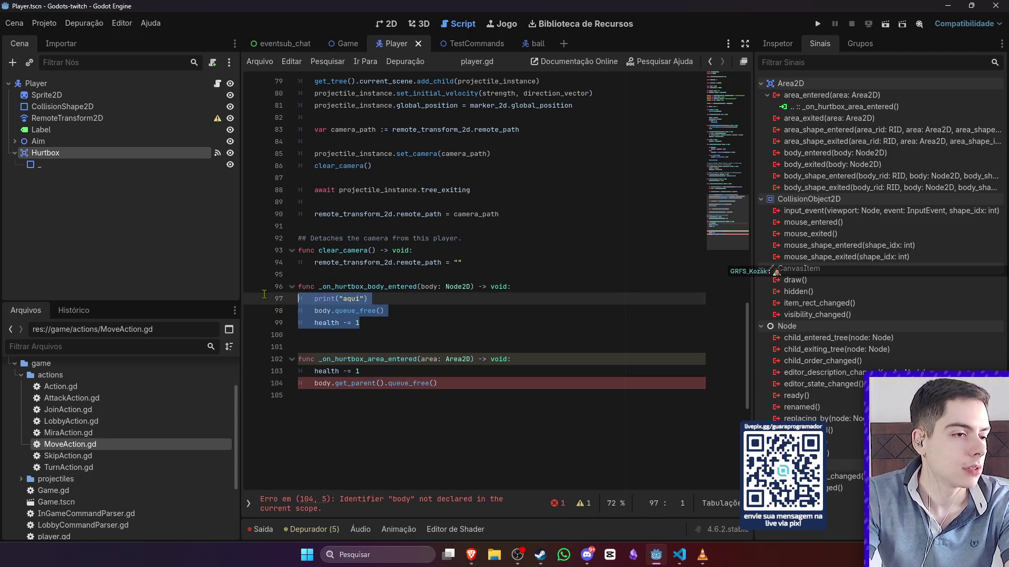
pyautogui.press('BackSpace')
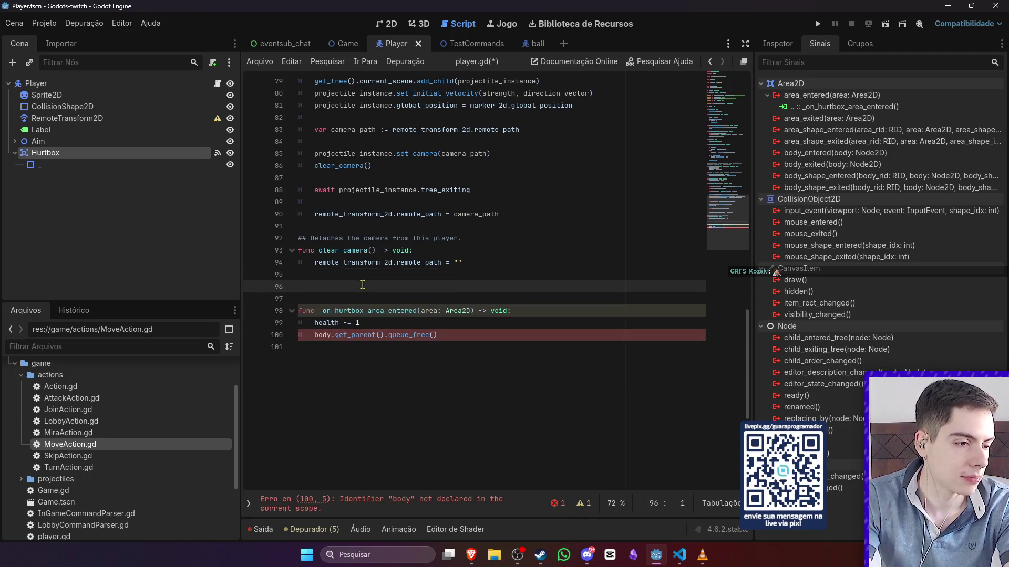
pyautogui.press('Delete')
pyautogui.click(424, 301)
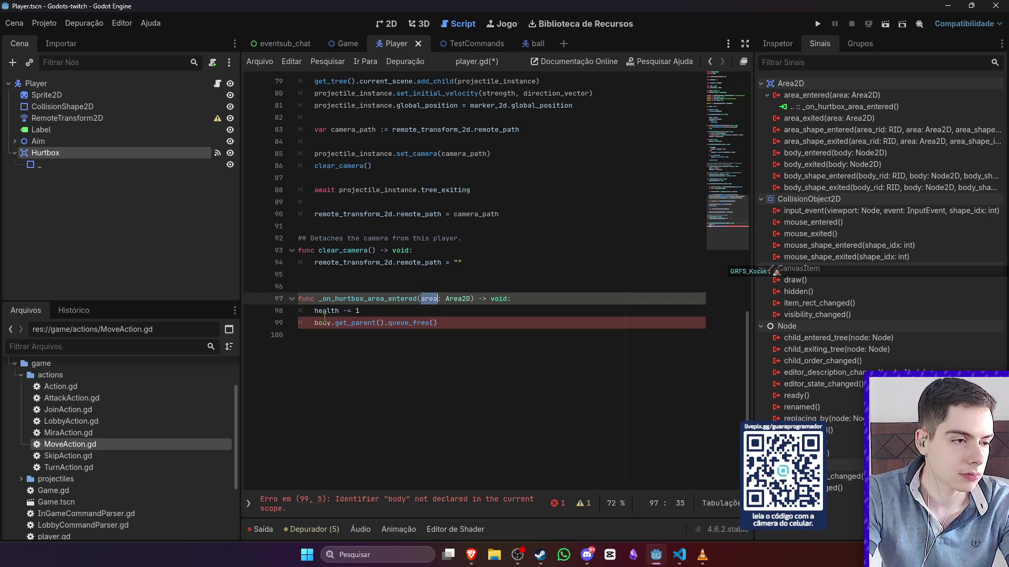
pyautogui.doubleClick(323, 321)
pyautogui.write('area')
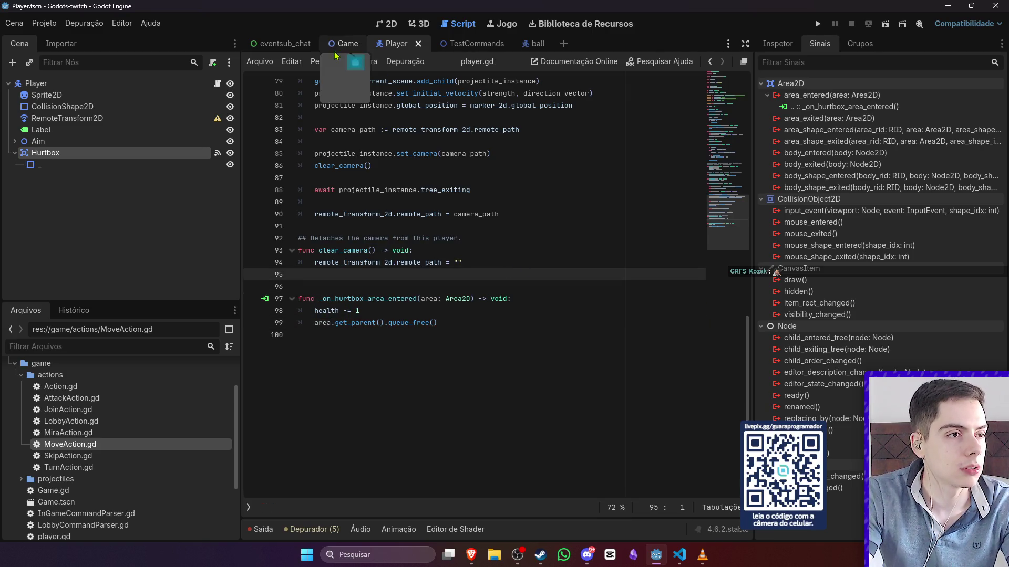
pyautogui.click(462, 44)
pyautogui.press('F6')
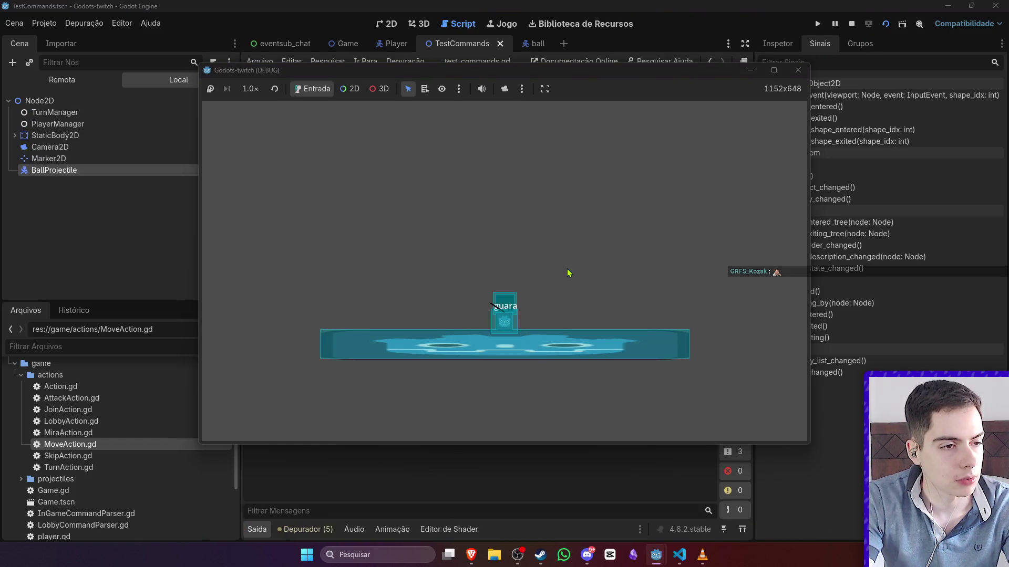
# - Stop the run and add print("hurtbox") at the start of the area-entered handler, saving it
pyautogui.click(798, 69)
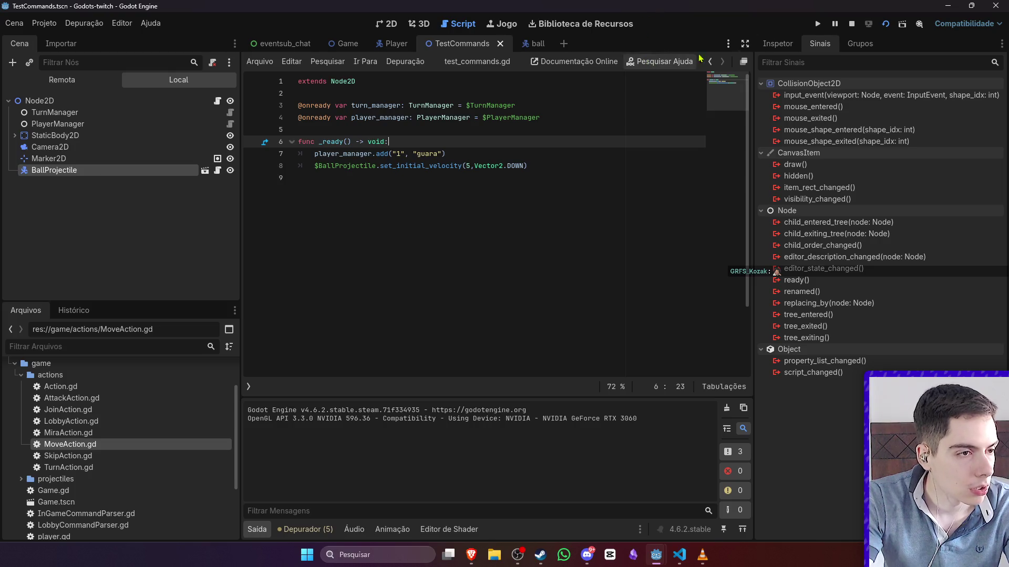
pyautogui.click(526, 44)
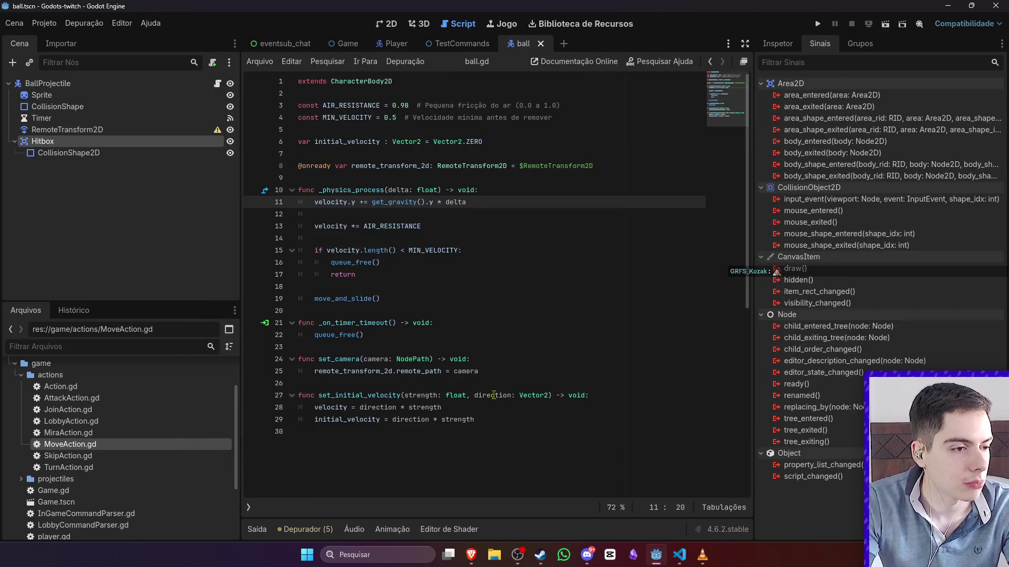
pyautogui.click(395, 43)
pyautogui.click(546, 295)
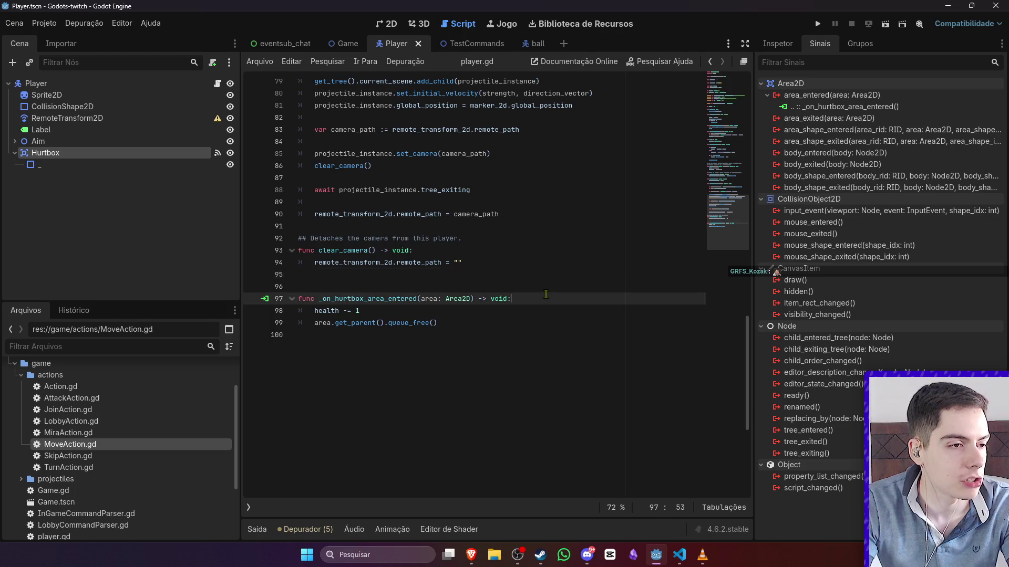
pyautogui.press('Return')
pyautogui.write('p')
pyautogui.write('(')
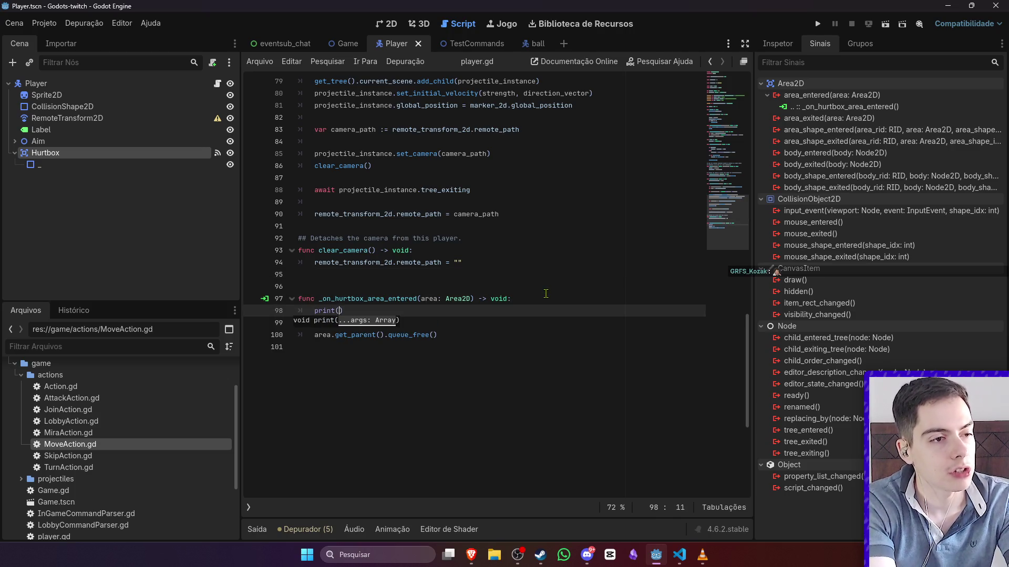
pyautogui.write('x')
pyautogui.hotkey('ctrl', 's')
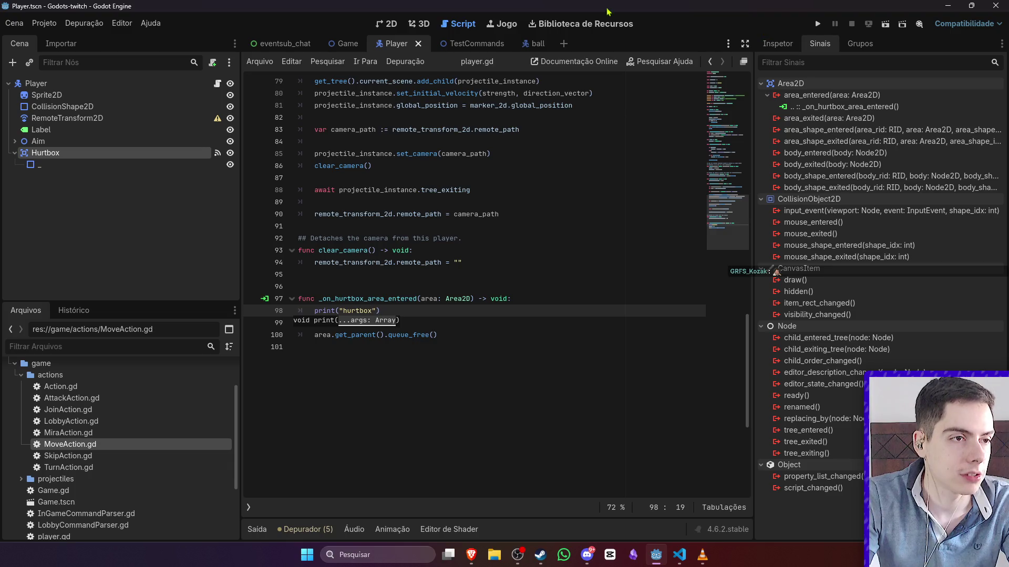
# - Run the TestCommands scene, move its window aside, stop it, and return to the Player scene
pyautogui.hotkey('ctrl', 'Tab')
pyautogui.click(890, 32)
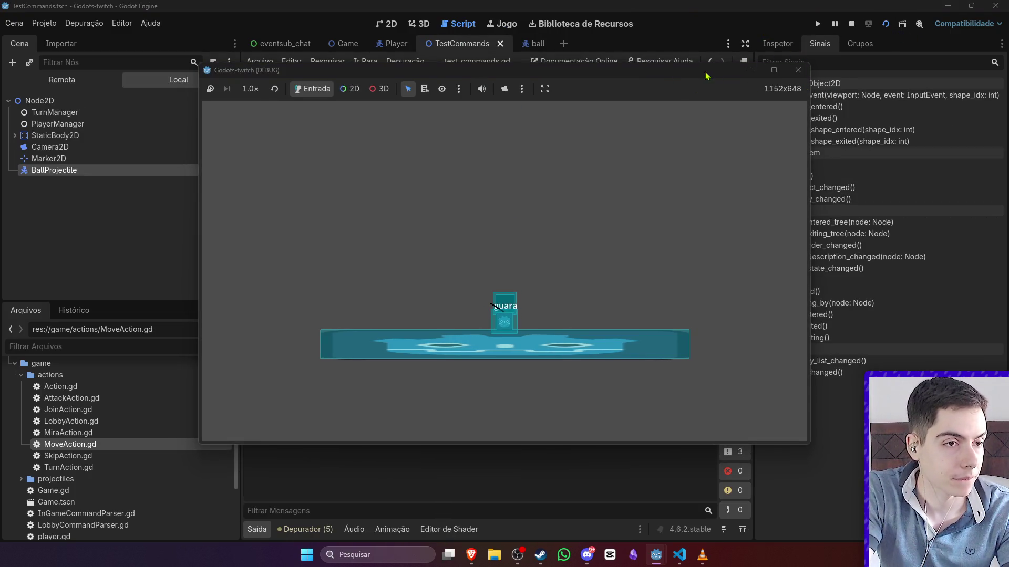
pyautogui.moveTo(706, 75)
pyautogui.mouseDown()
pyautogui.moveTo(876, 80)
pyautogui.moveTo(705, 105)
pyautogui.mouseUp()
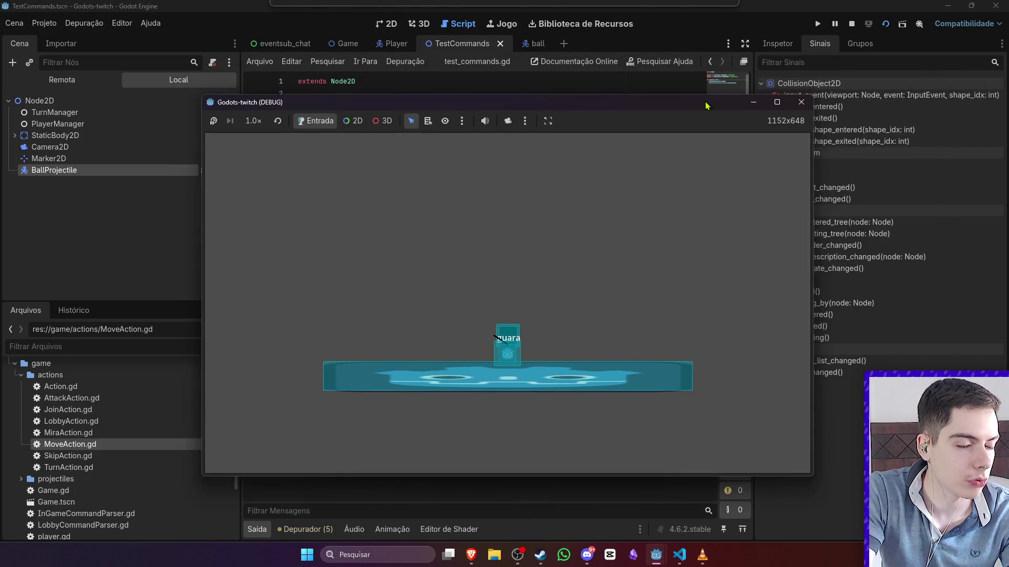
pyautogui.click(852, 26)
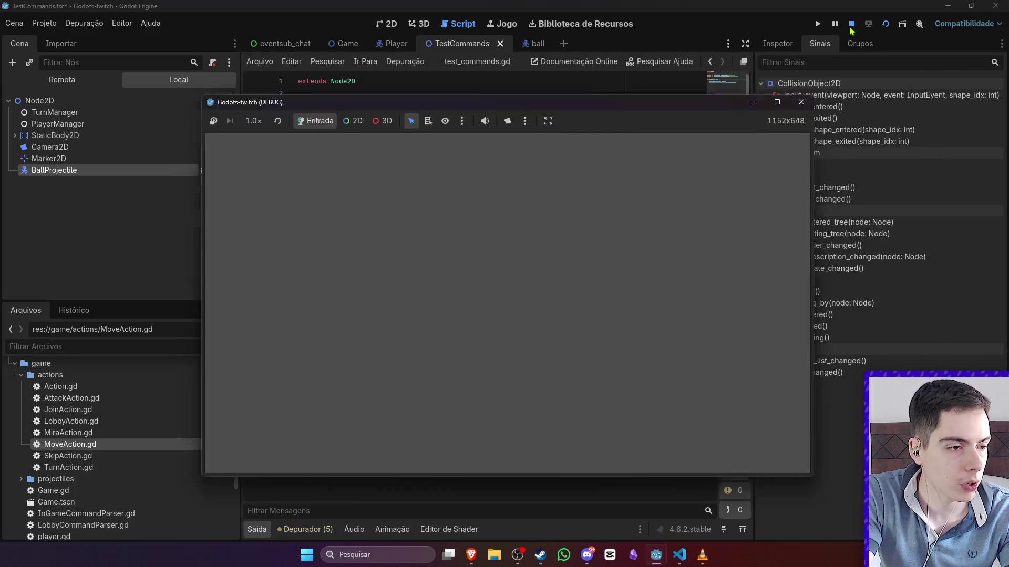
pyautogui.click(386, 44)
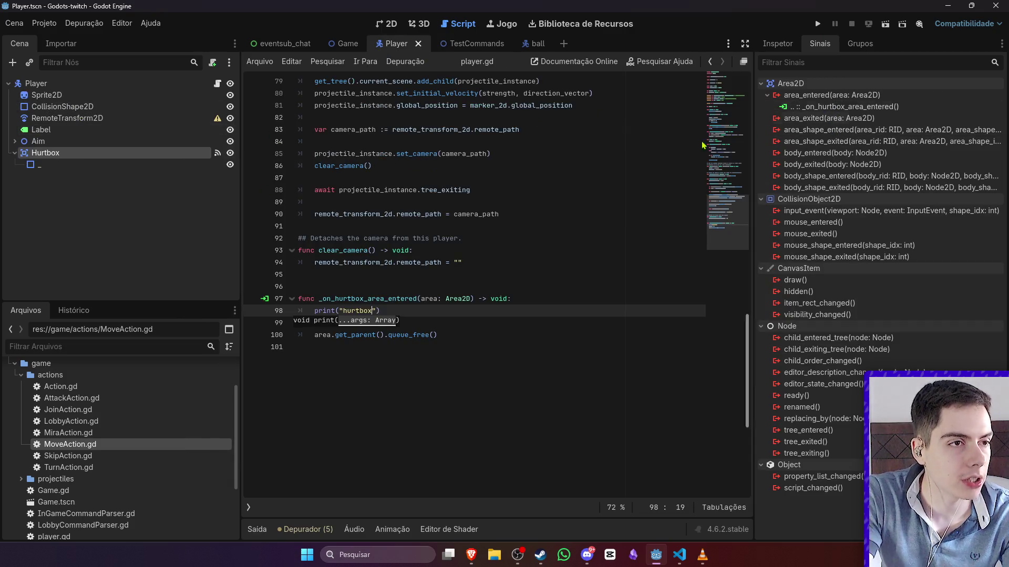
# - Compare collision settings of the ball Hitbox, Player Hurtbox and Game OutOfBounds area
pyautogui.click(528, 44)
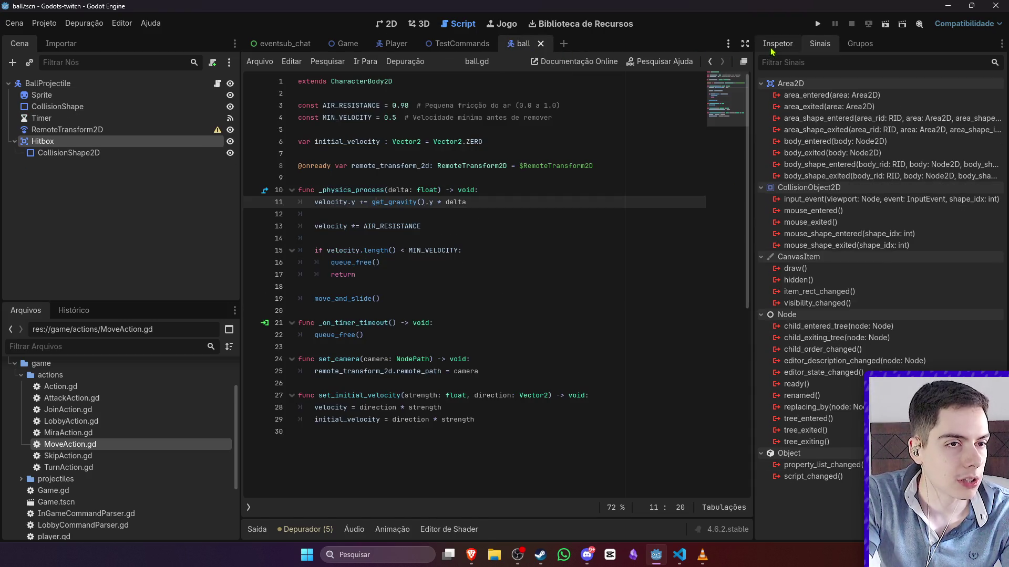
pyautogui.click(773, 46)
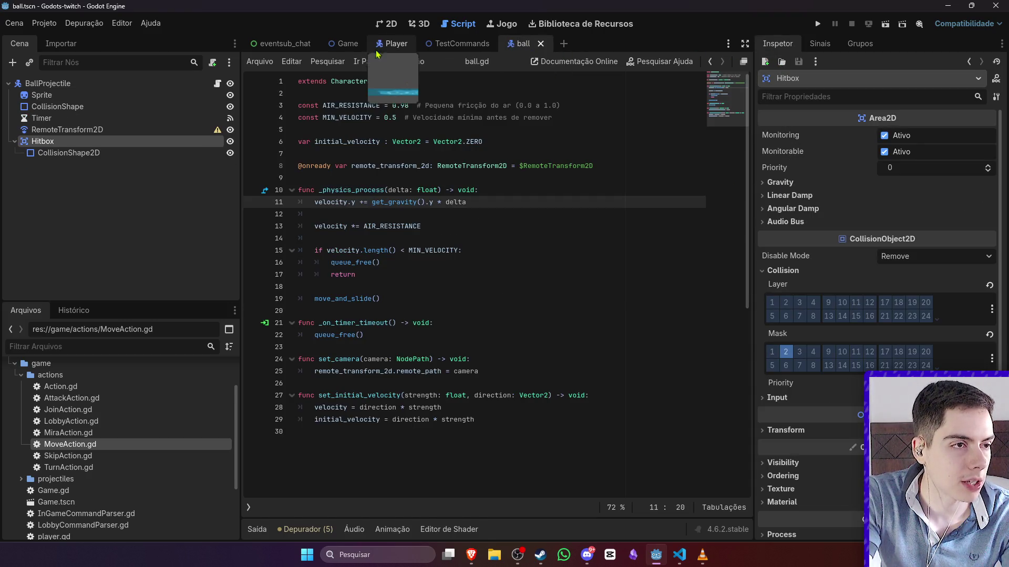
pyautogui.click(395, 47)
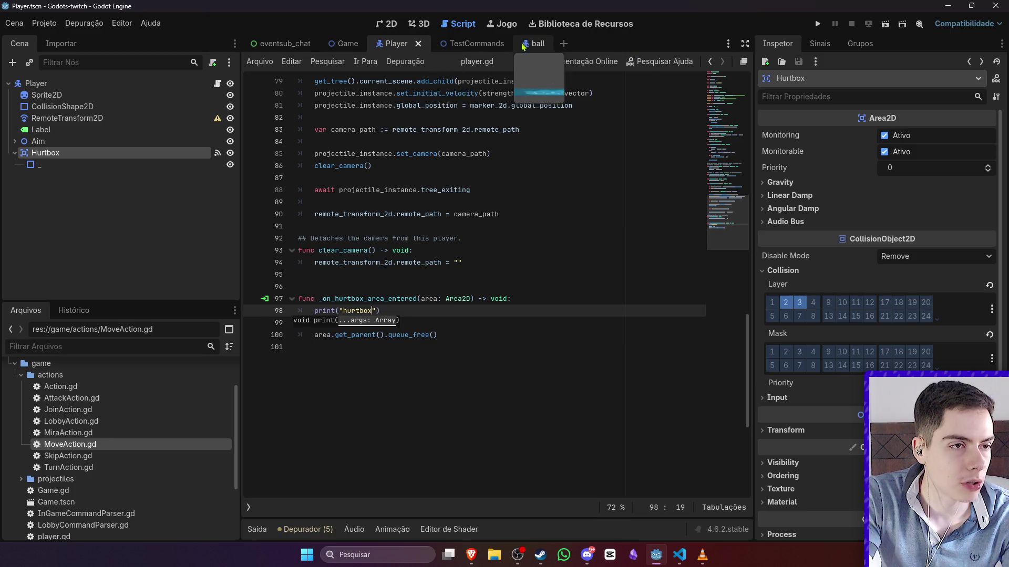
pyautogui.click(529, 44)
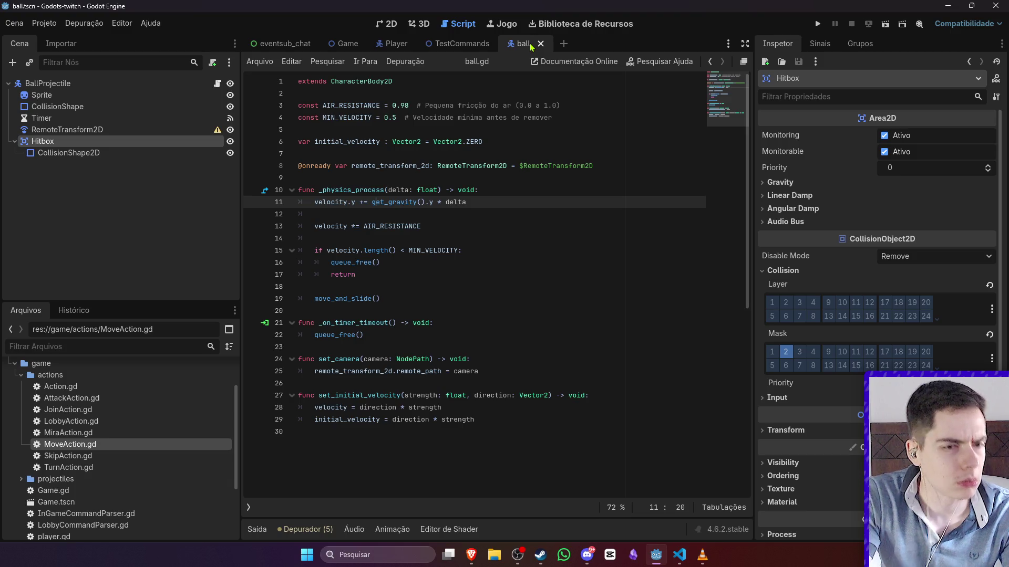
pyautogui.click(345, 48)
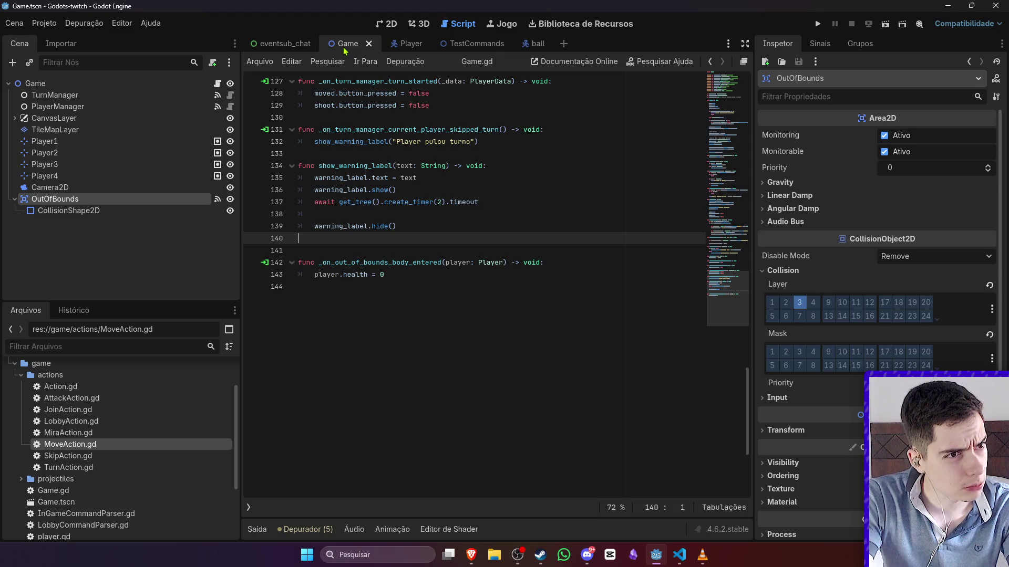
pyautogui.click(531, 44)
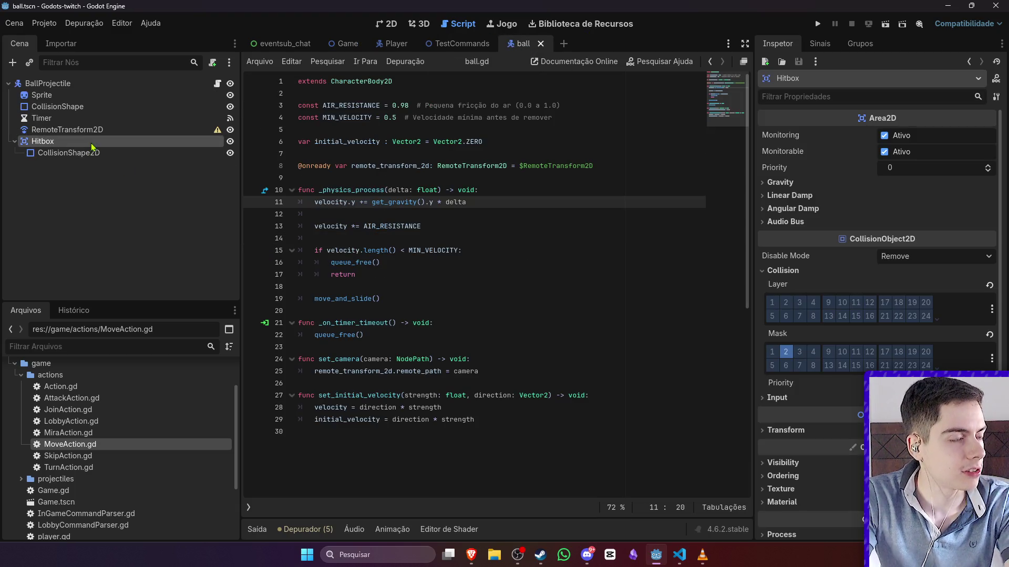
# - Delete the Hitbox node and its child from ball.tscn and save the scene
pyautogui.press('Delete')
pyautogui.press('Return')
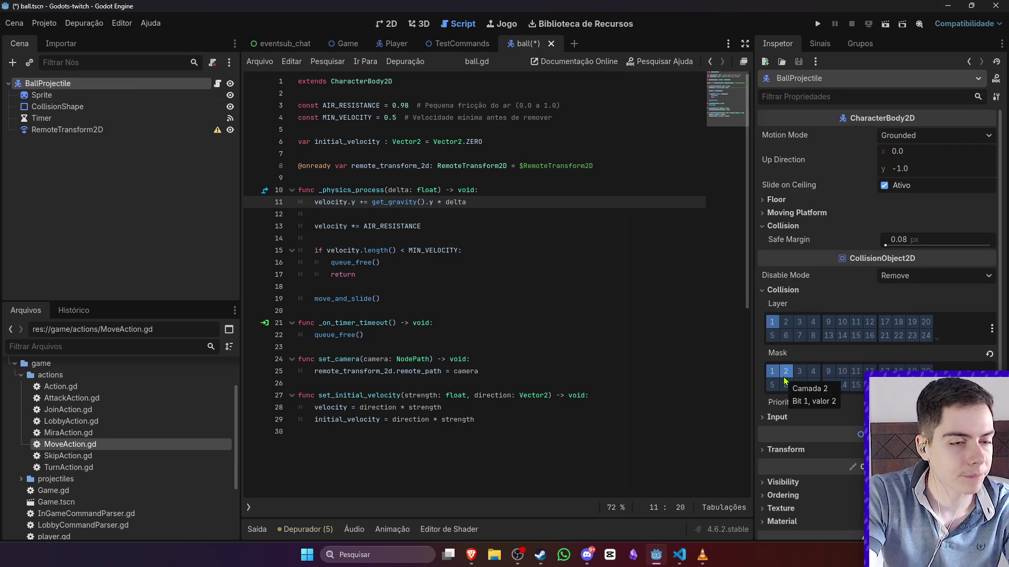
pyautogui.hotkey('ctrl', 's')
# - Look over the Game, Player and ball scenes, then list the Player Hurtbox's signals
pyautogui.click(344, 44)
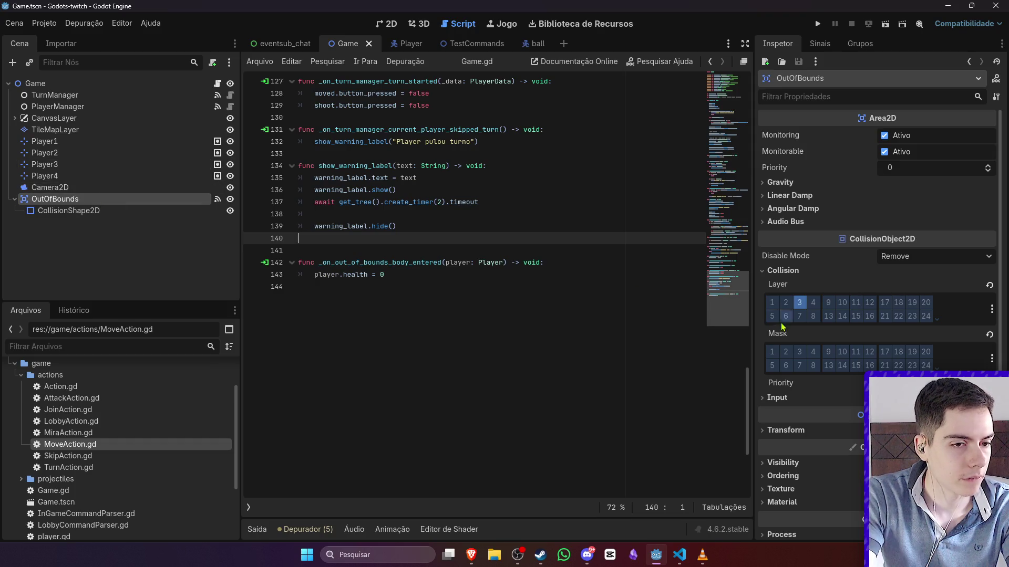
pyautogui.click(404, 43)
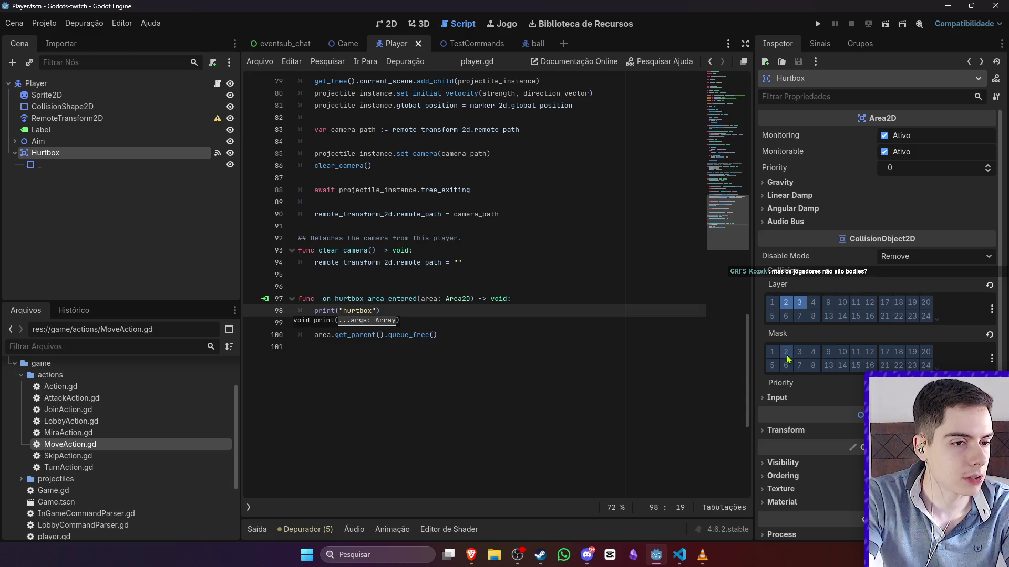
pyautogui.click(524, 46)
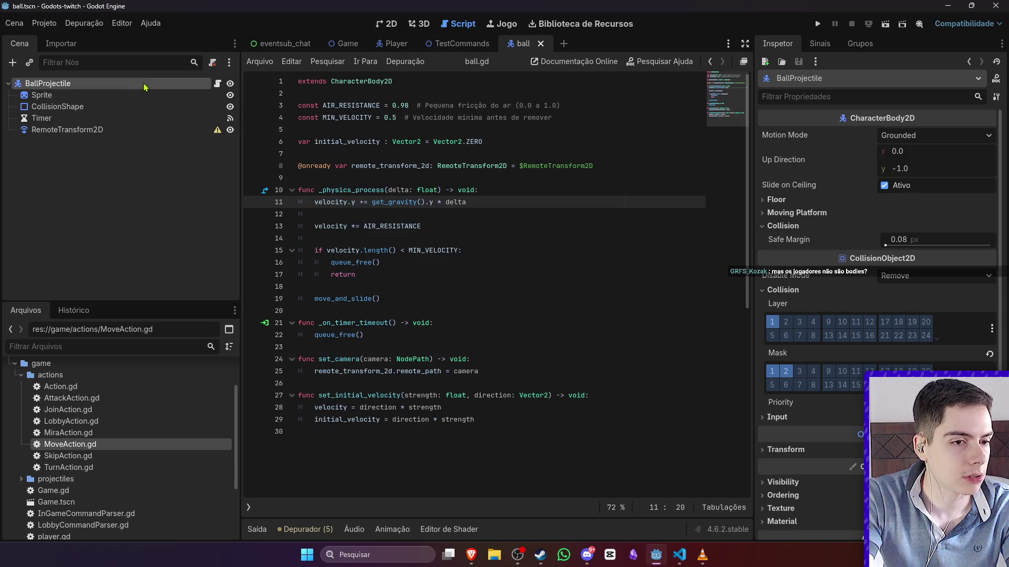
pyautogui.click(392, 43)
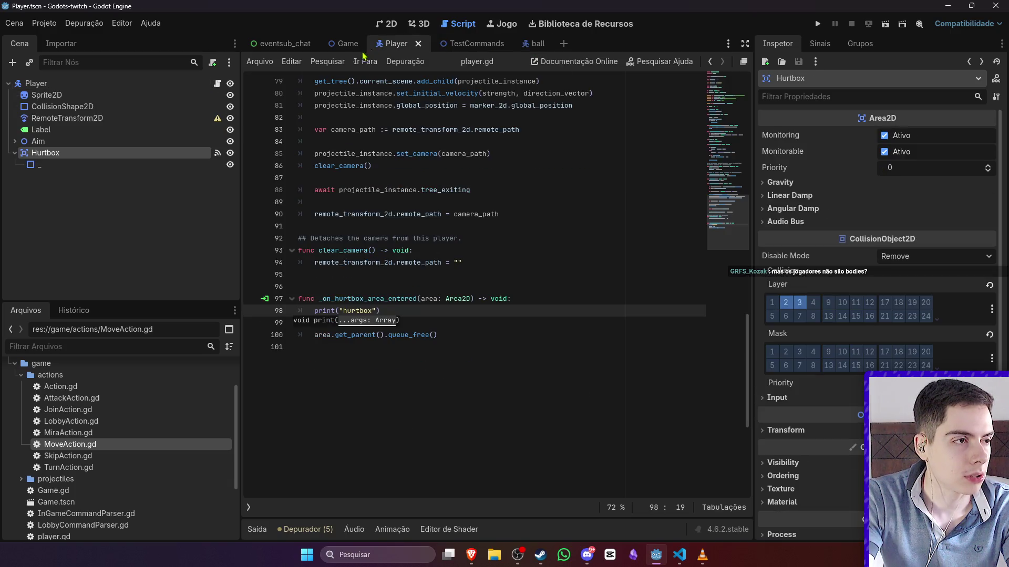
pyautogui.click(87, 83)
pyautogui.click(89, 153)
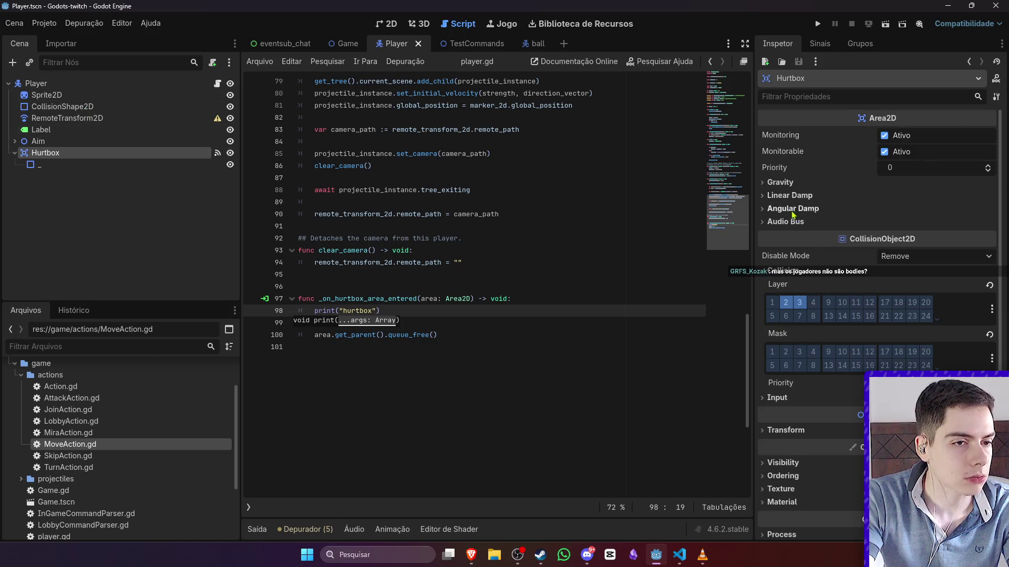
pyautogui.click(820, 43)
# - Connect the Hurtbox body_entered signal to a new handler in the Player script
pyautogui.click(830, 118)
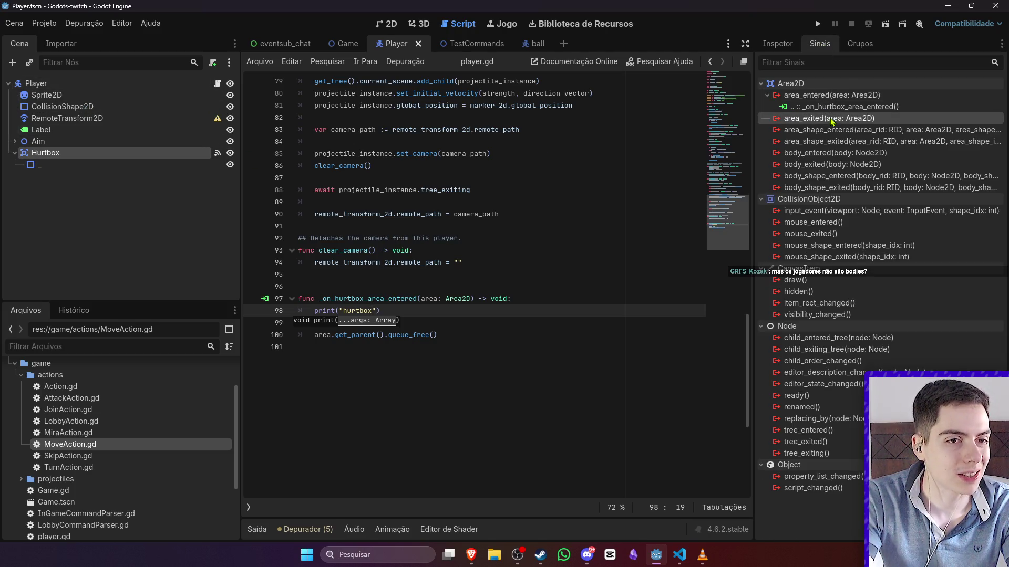
pyautogui.doubleClick(835, 152)
pyautogui.click(473, 397)
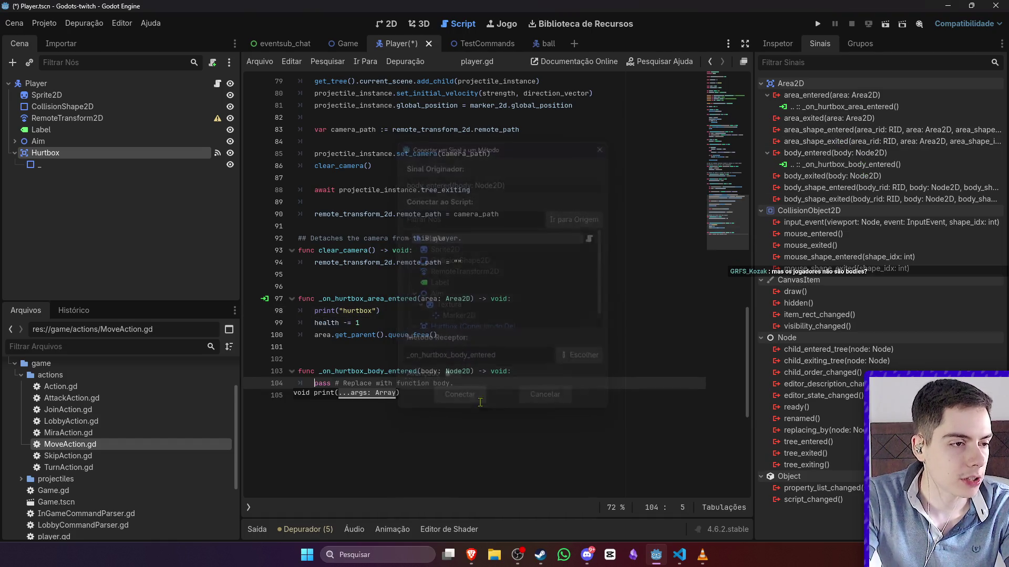
# - Make the area handler print its own name, then copy its three lines into the body handler
pyautogui.doubleClick(367, 298)
pyautogui.hotkey('ctrl', 'c')
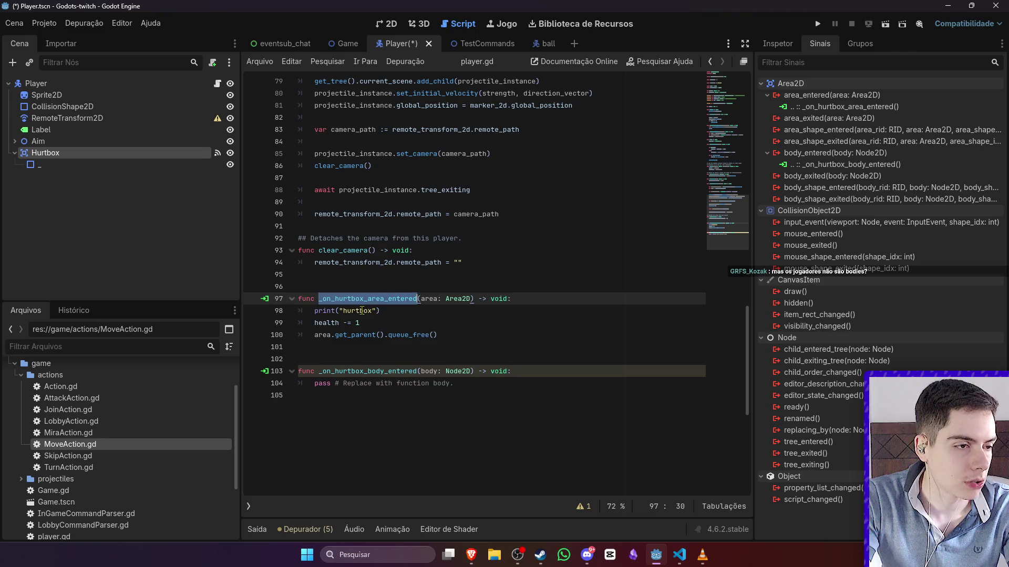
pyautogui.doubleClick(355, 311)
pyautogui.hotkey('ctrl', 'v')
pyautogui.click(473, 335)
pyautogui.moveTo(473, 335); pyautogui.dragTo(233, 308)
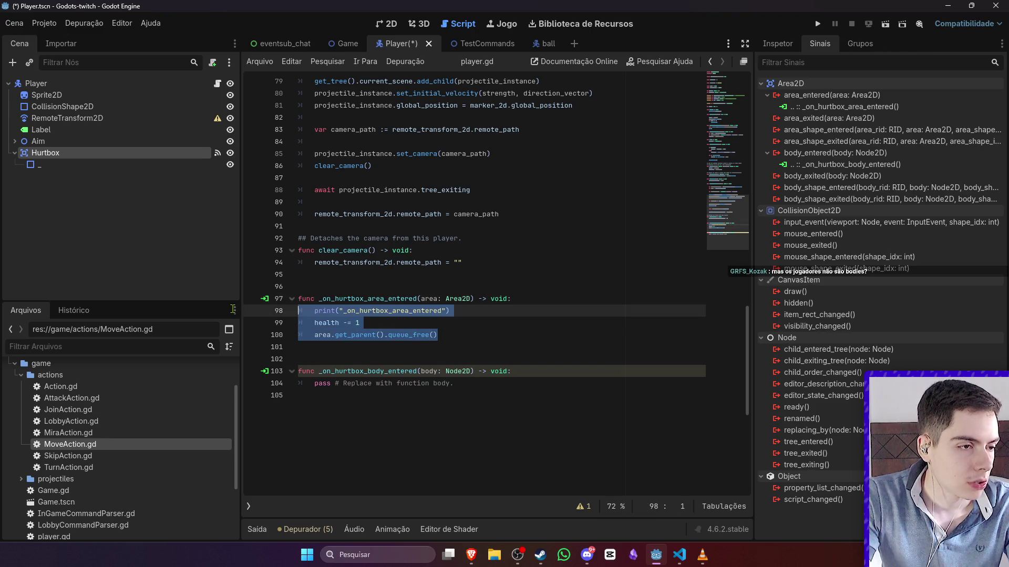
pyautogui.hotkey('ctrl', 'c')
pyautogui.tripleClick(464, 382)
pyautogui.hotkey('ctrl', 'v')
# - Change area to body in the copied lines, drop get_parent() from the freeing line, and save
pyautogui.click(403, 383)
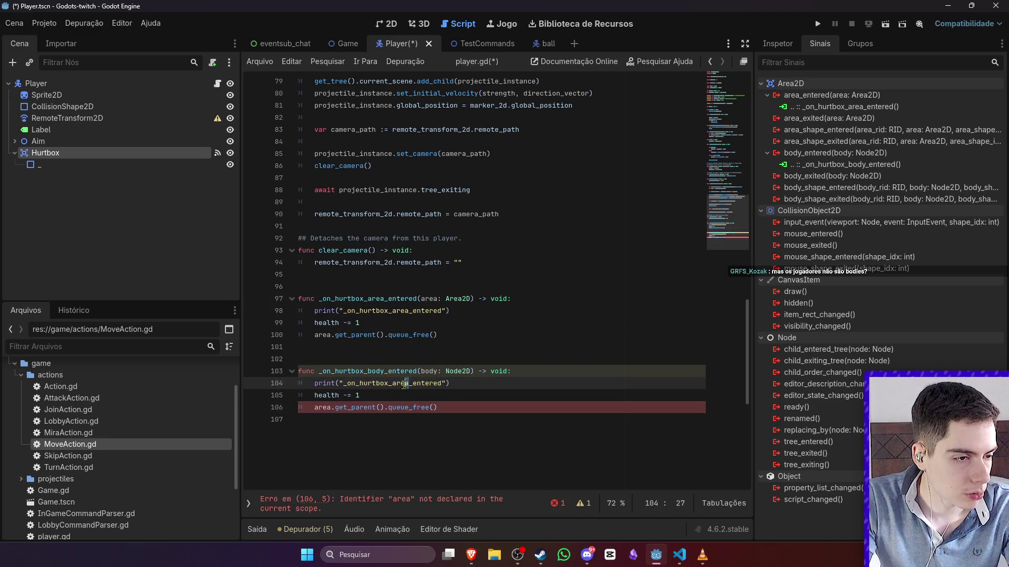
pyautogui.doubleClick(403, 383)
pyautogui.write('body')
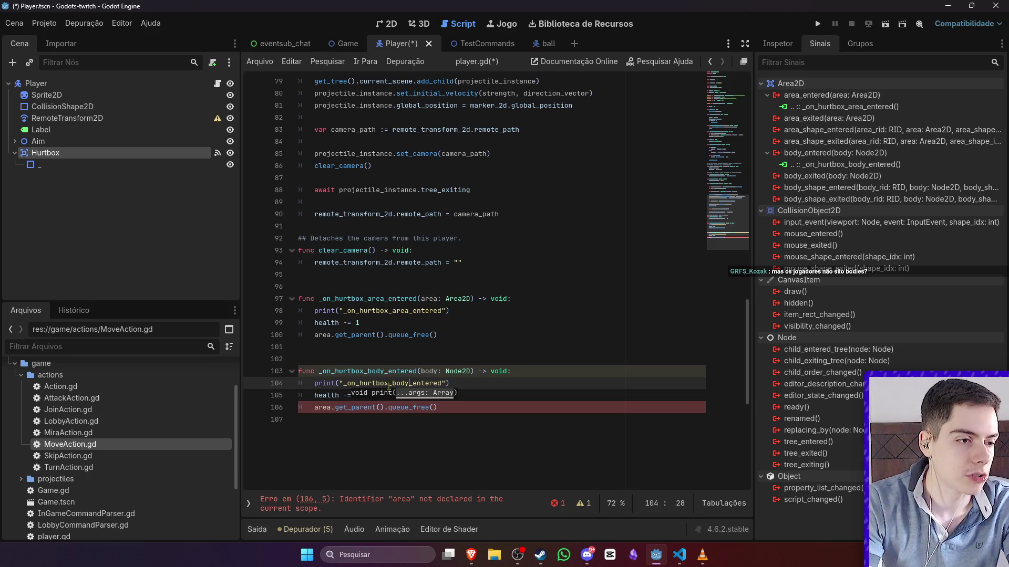
pyautogui.doubleClick(320, 408)
pyautogui.write('body')
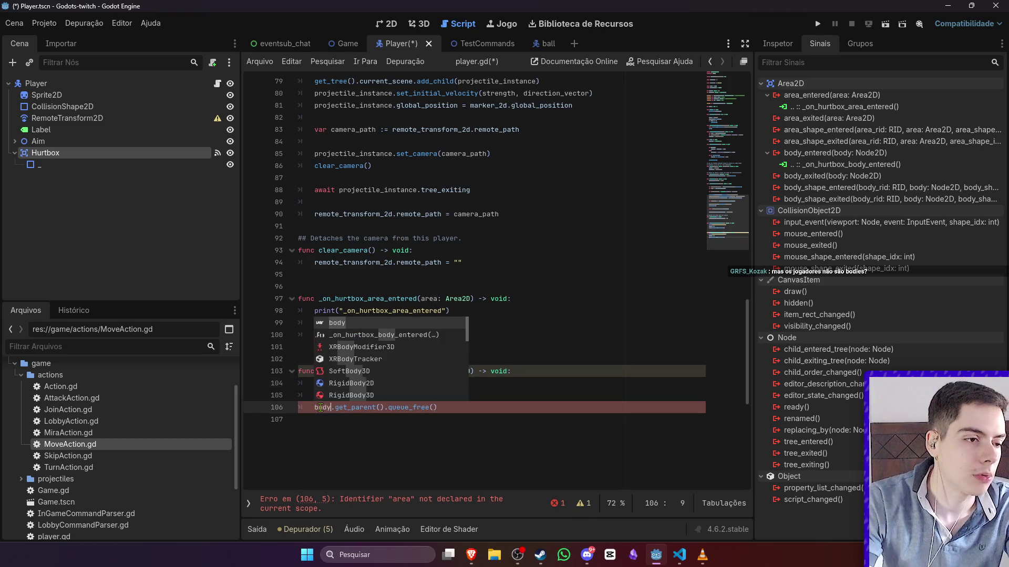
pyautogui.moveTo(385, 407); pyautogui.dragTo(334, 408)
pyautogui.press('BackSpace')
pyautogui.click(546, 395)
pyautogui.hotkey('ctrl', 's')
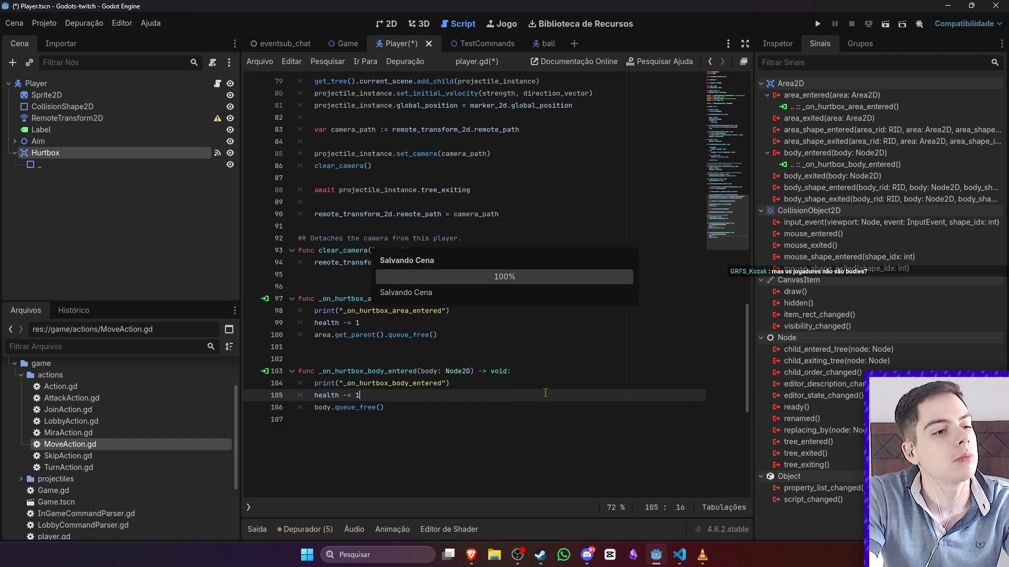
pyautogui.click(546, 383)
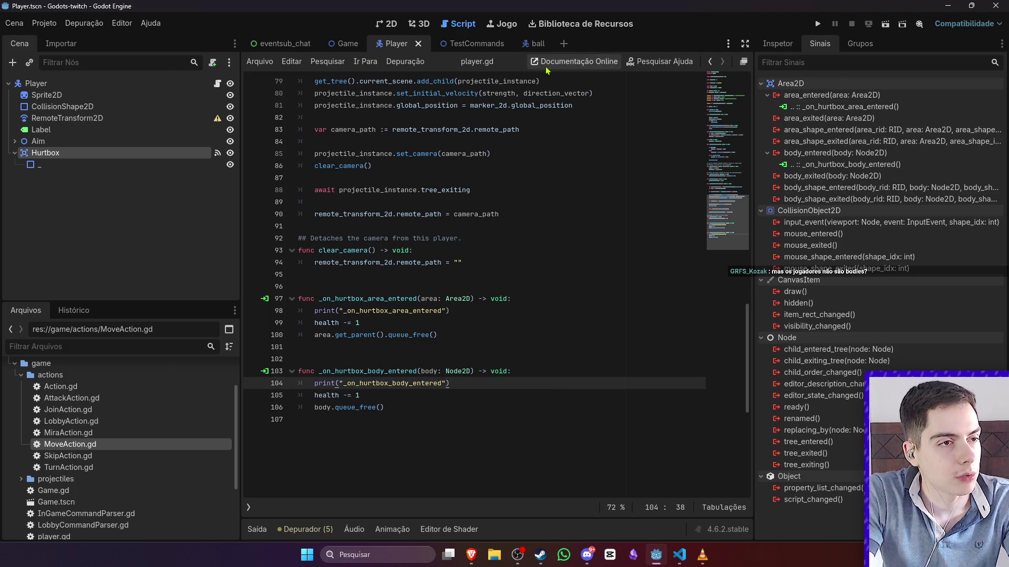
pyautogui.hotkey('ctrl', 'Tab')
# - Run the test scene, switch between editor and game windows, then open the ball projectile scene
pyautogui.click(881, 25)
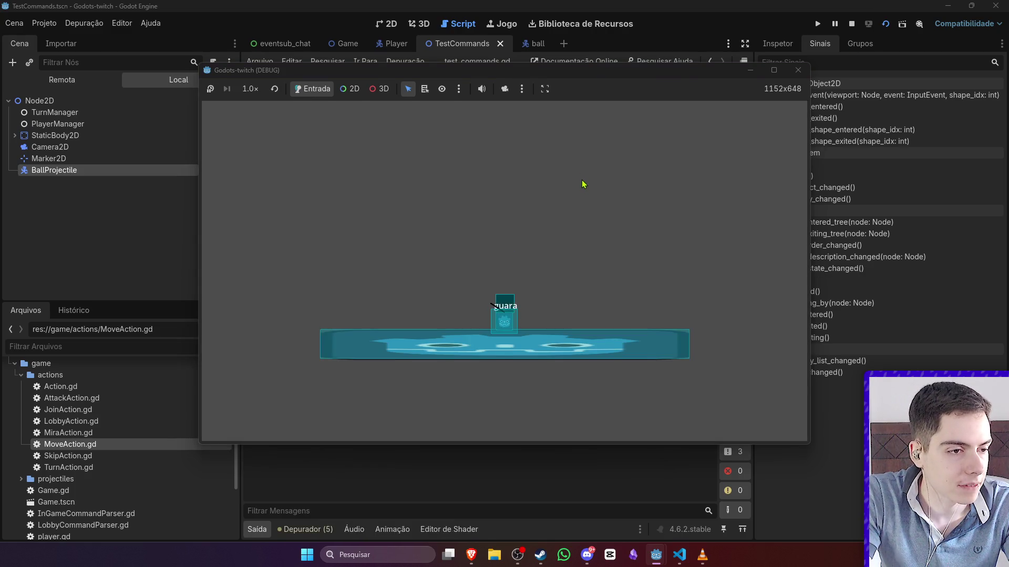
pyautogui.click(705, 11)
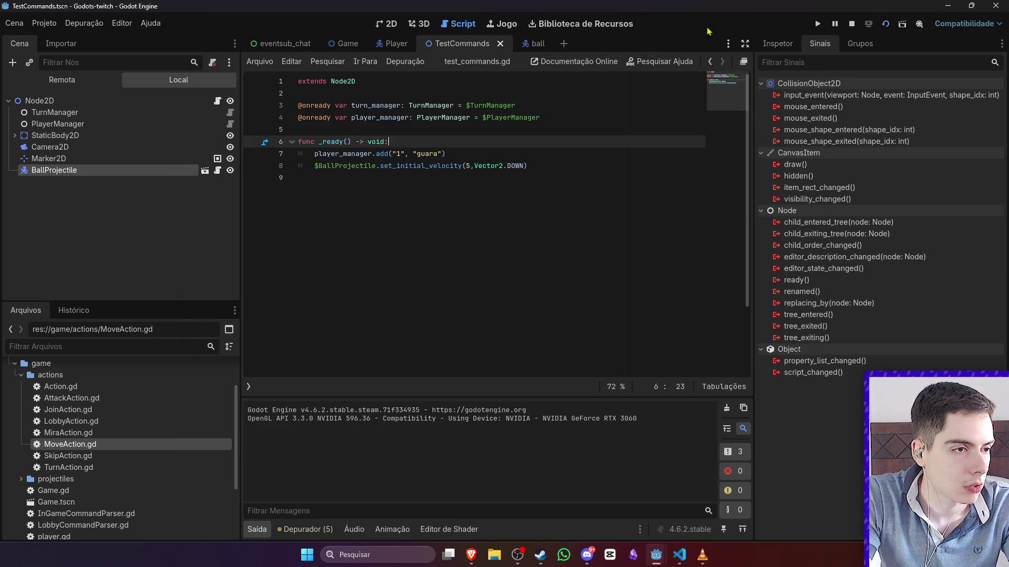
pyautogui.moveTo(656, 554)
pyautogui.click(699, 494)
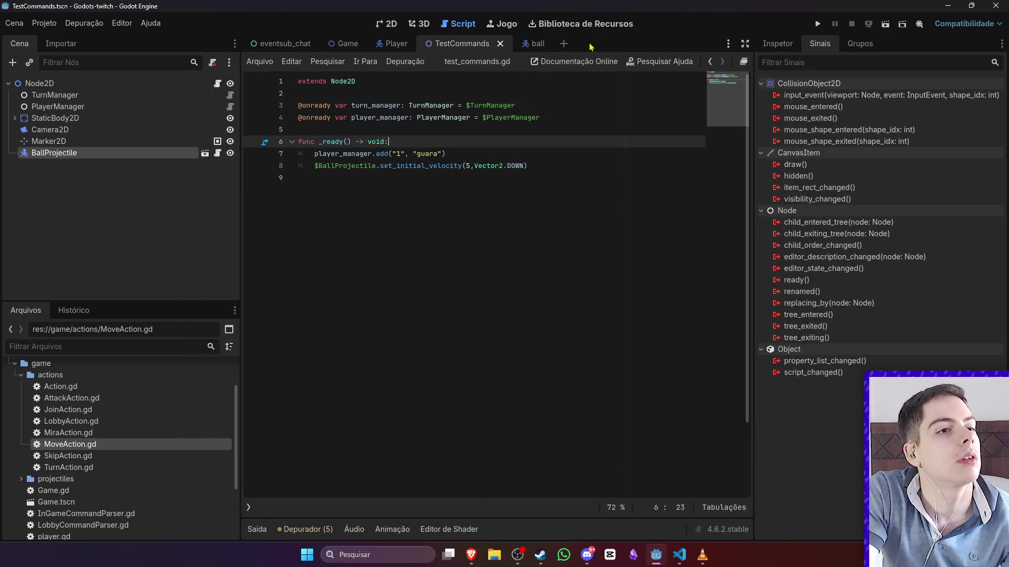
pyautogui.click(534, 45)
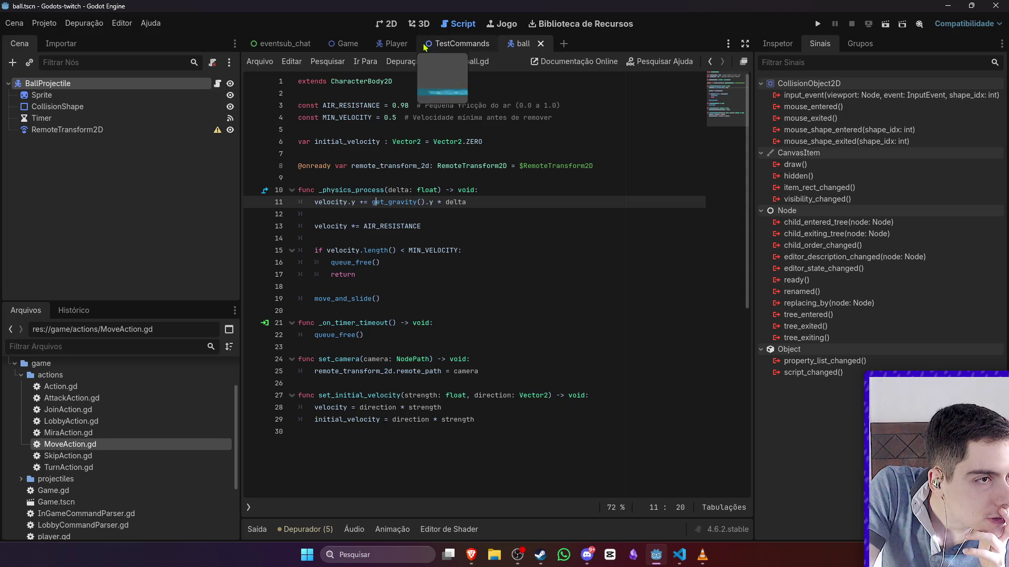
# - Paste the Hitbox area back under BallProjectile and inspect its collision layers and shape
pyautogui.click(190, 197)
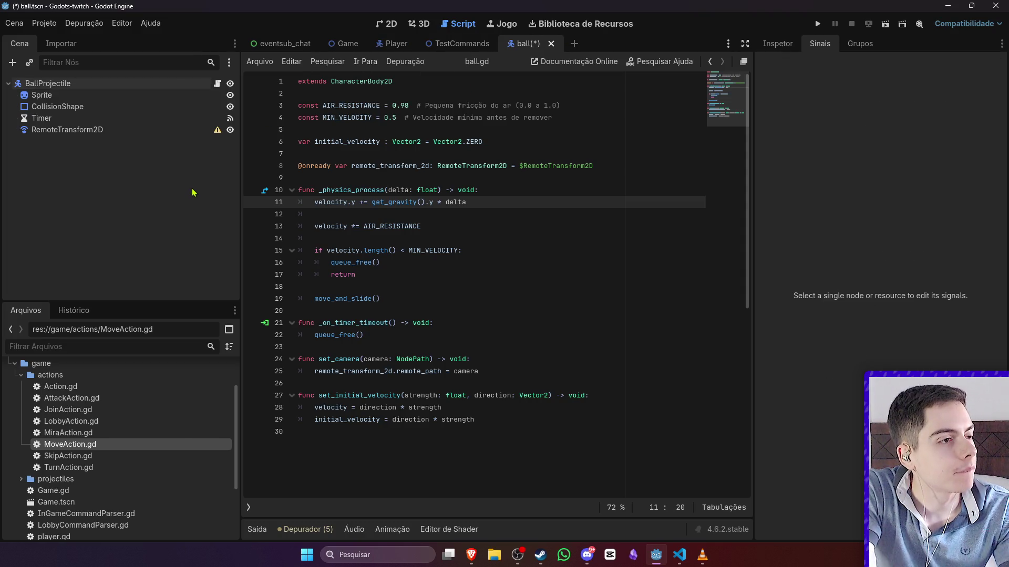
pyautogui.hotkey('ctrl', 'v')
pyautogui.click(158, 141)
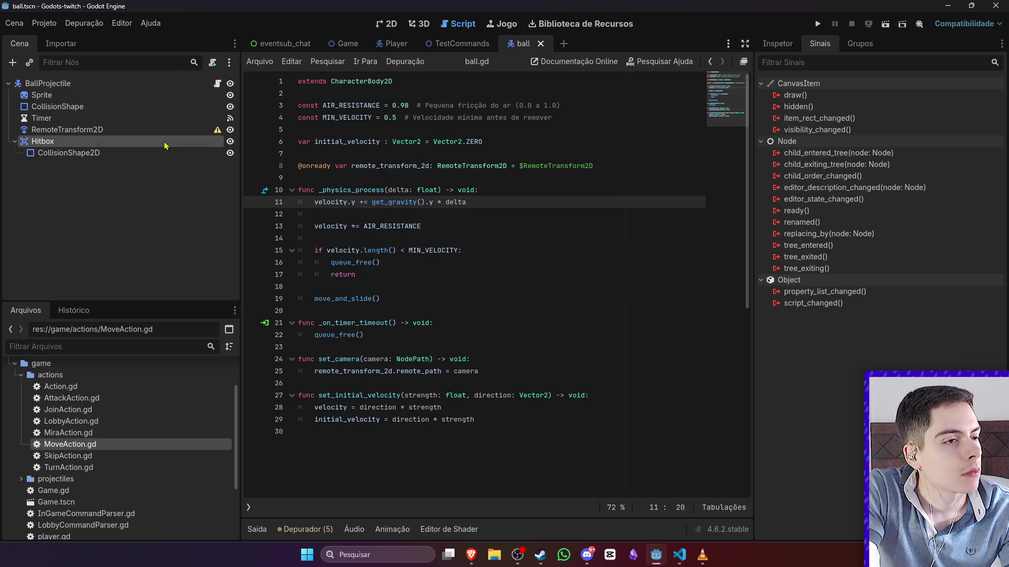
pyautogui.click(768, 43)
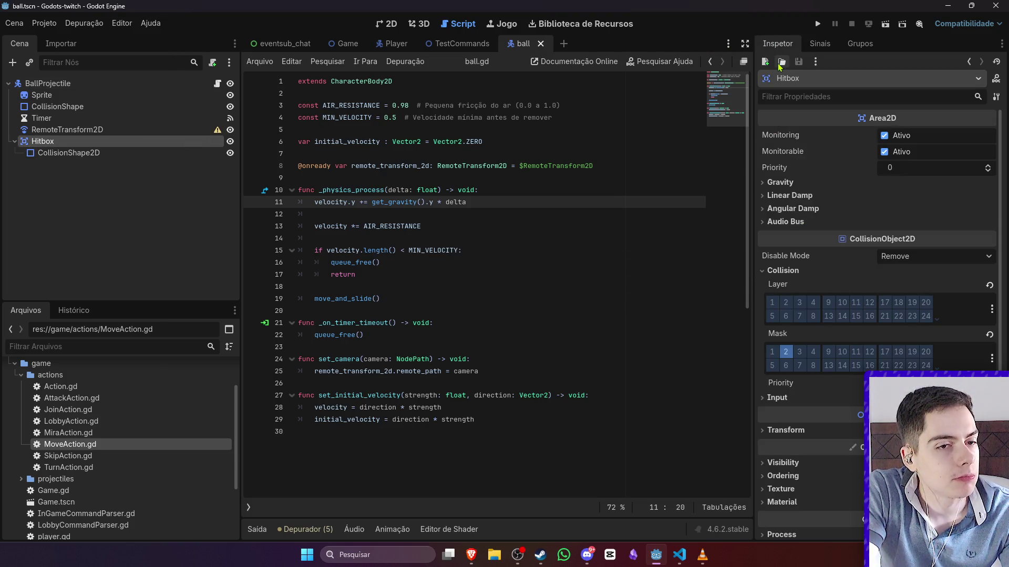
pyautogui.click(101, 151)
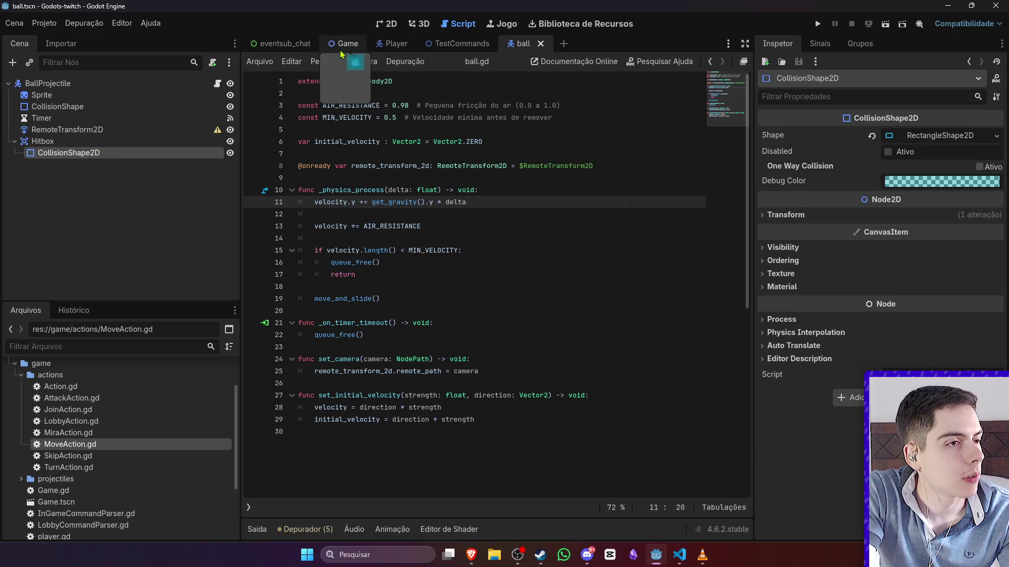
# - Review the Game scene and Player hurtbox code, then return to ball.gd after move_and_slide() on line 19
pyautogui.click(348, 45)
pyautogui.click(404, 44)
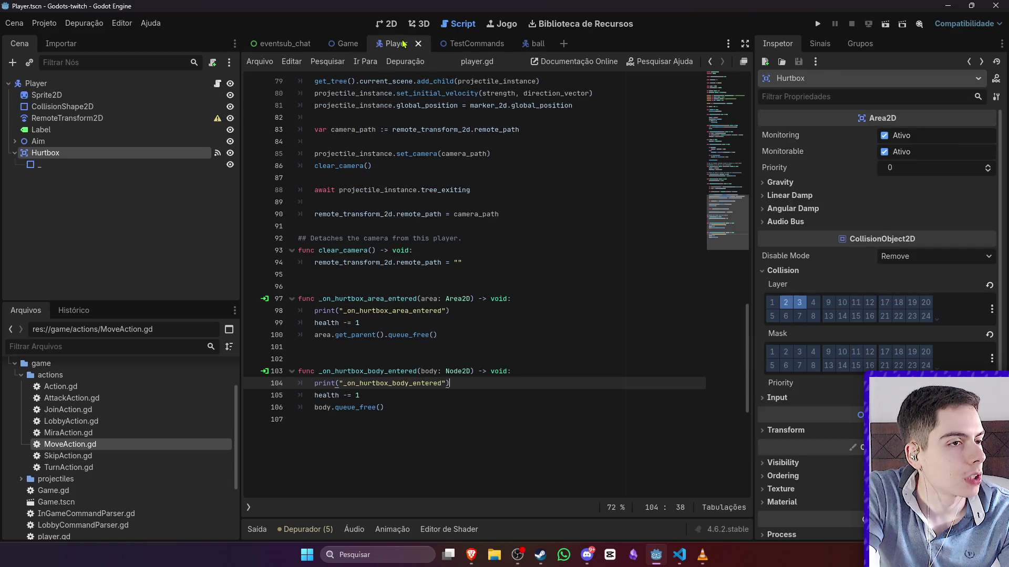
pyautogui.scroll(10, 447, 237)
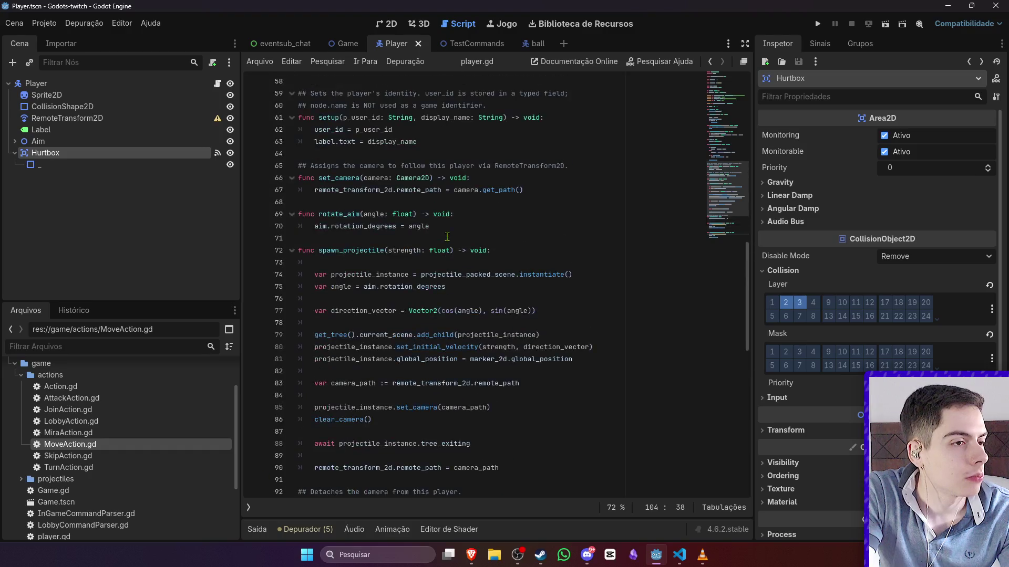
pyautogui.scroll(6, 447, 237)
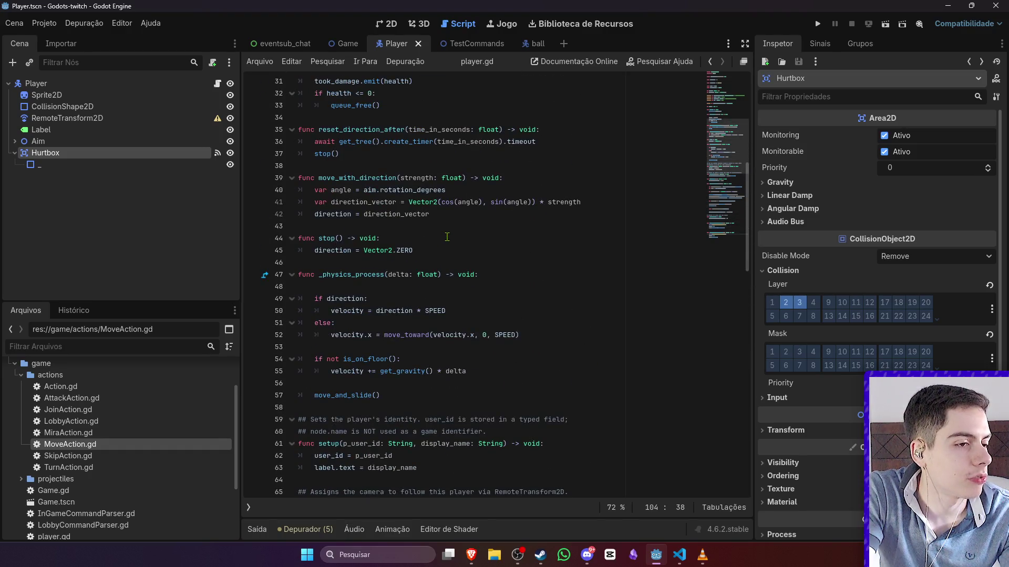
pyautogui.scroll(-20, 447, 237)
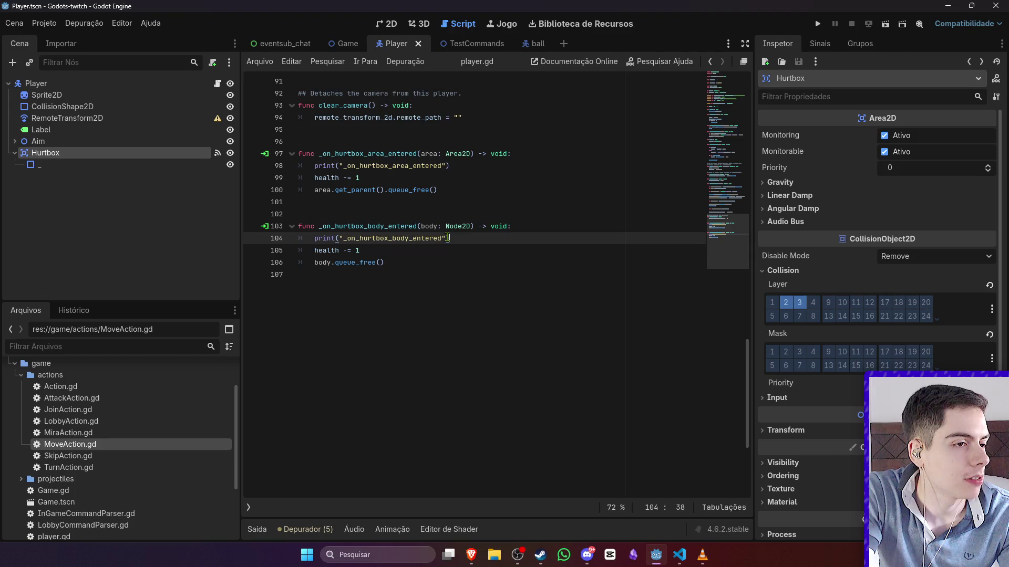
pyautogui.scroll(3, 447, 237)
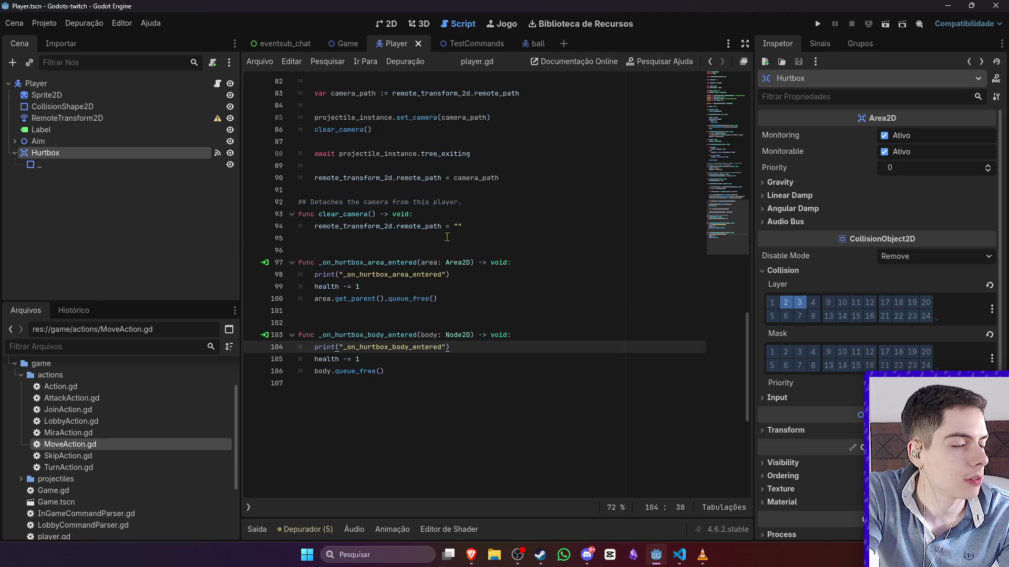
pyautogui.click(533, 48)
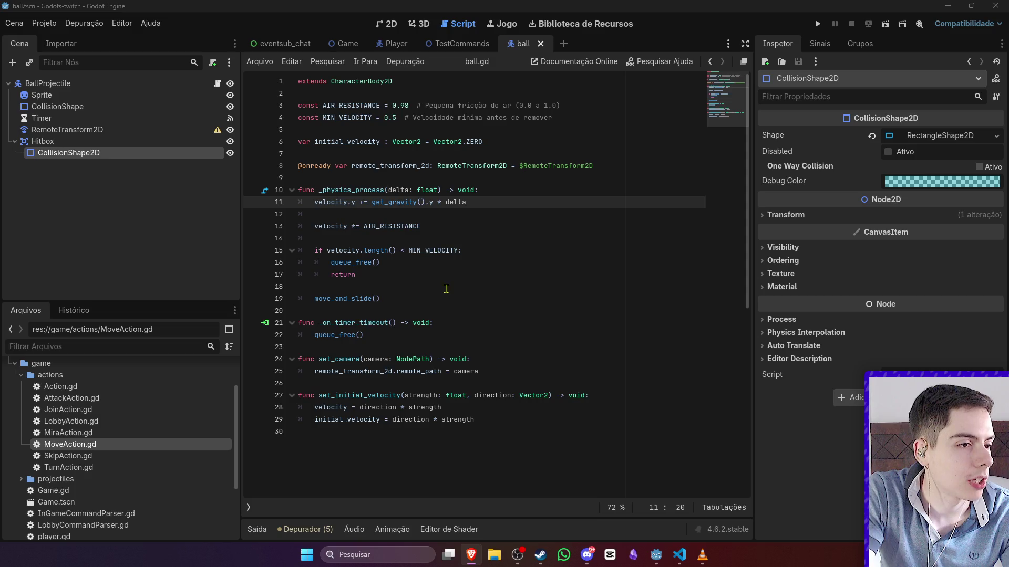
pyautogui.click(417, 310)
pyautogui.click(417, 293)
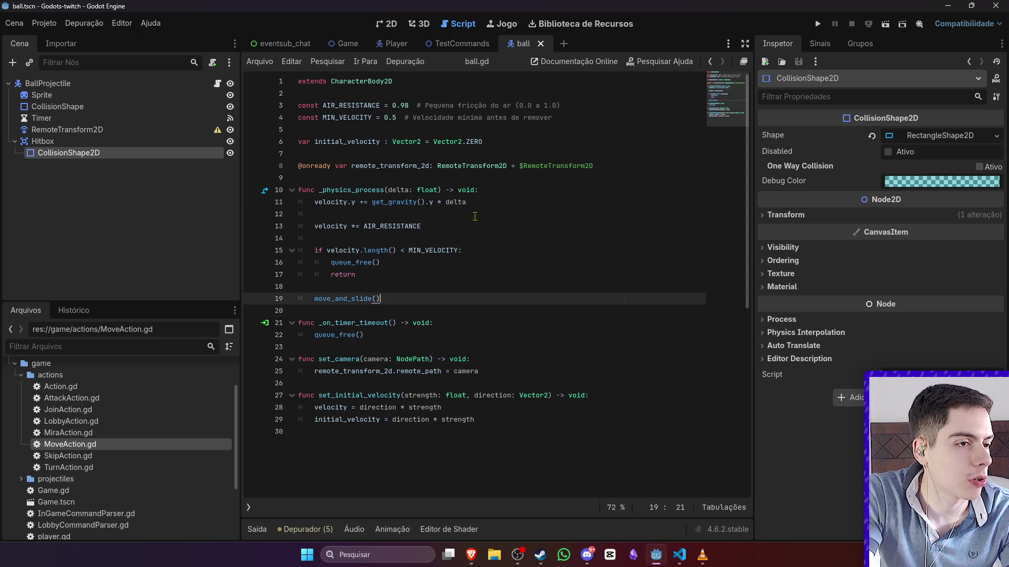
# - Add a new line after move_and_slide() reading print(%Hitbox.get_overl) to check Hitbox overlaps
pyautogui.press('Return')
pyautogui.write('print')
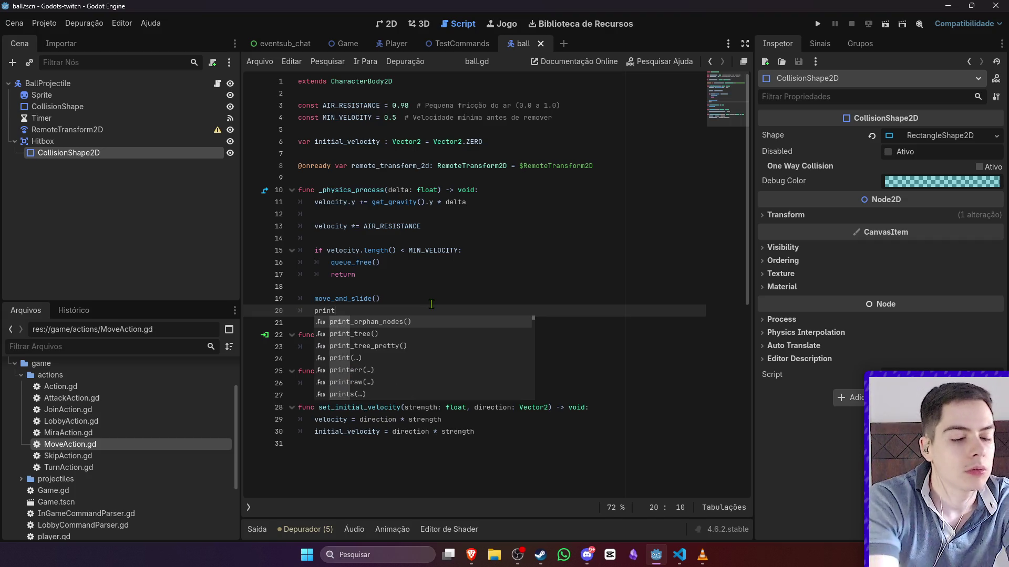
pyautogui.write('(%Hit')
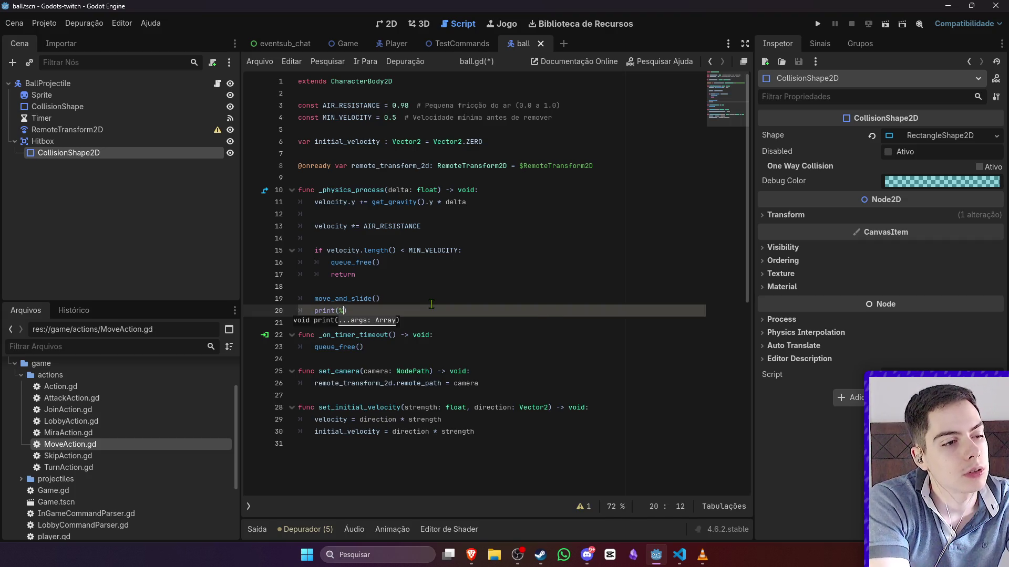
pyautogui.write('box.get_l')
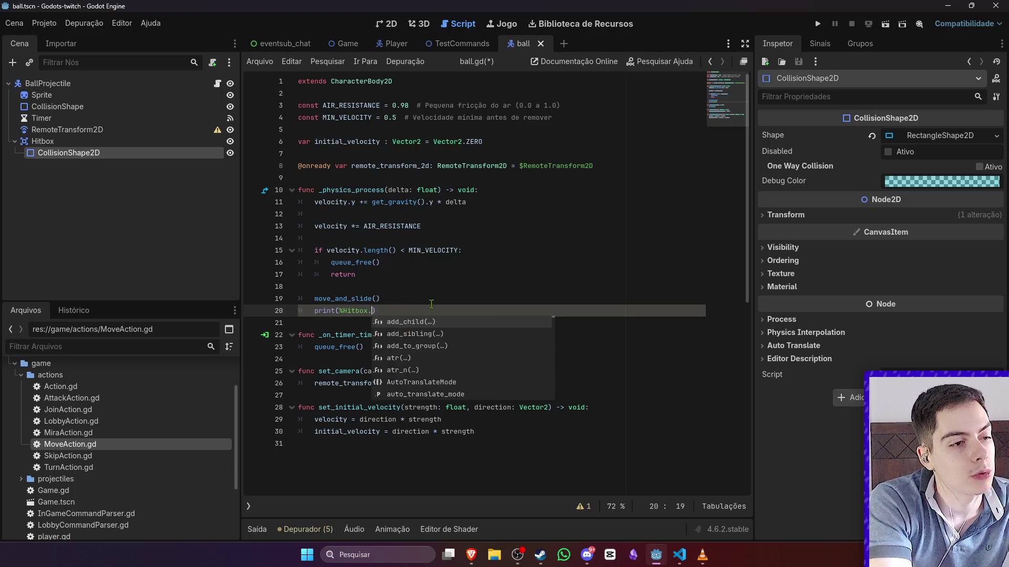
pyautogui.press('BackSpace')
pyautogui.write('overl')
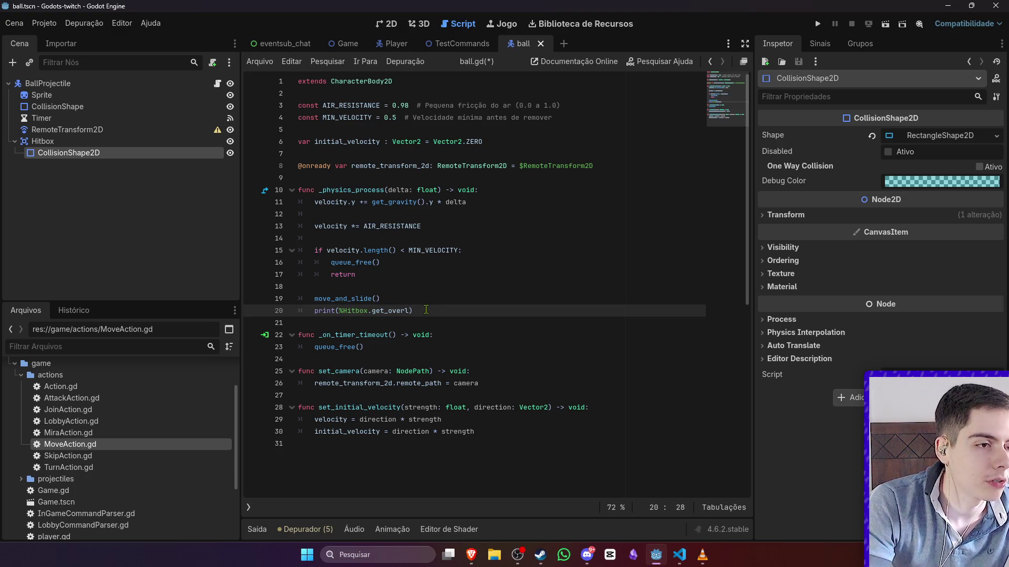
pyautogui.rightClick(118, 141)
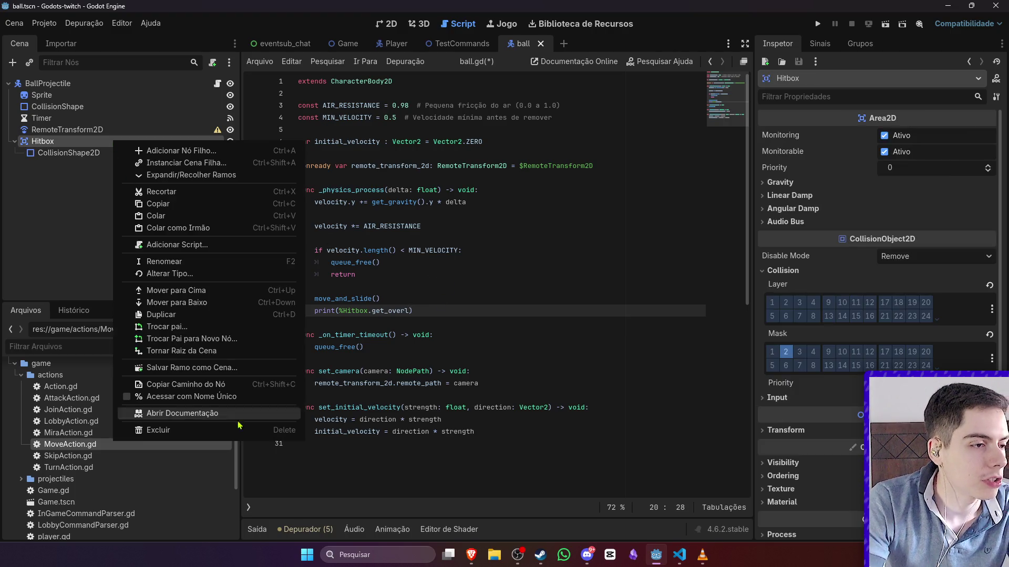
# - Look up has_overlapping_areas by searching 'get_over' in the Area2D class documentation
pyautogui.click(158, 419)
pyautogui.hotkey('ctrl', 'f')
pyautogui.write('get_over')
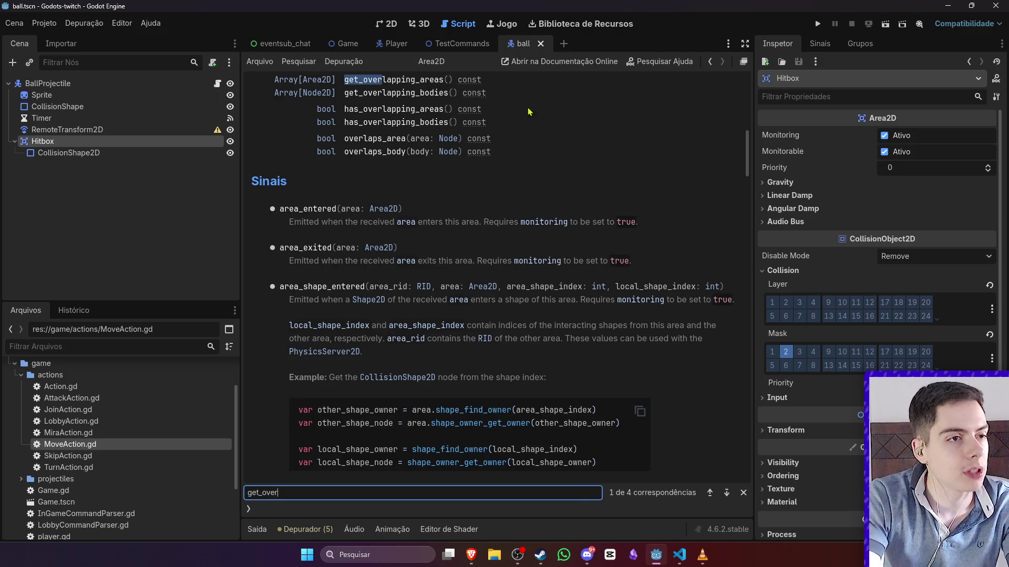
pyautogui.click(426, 109)
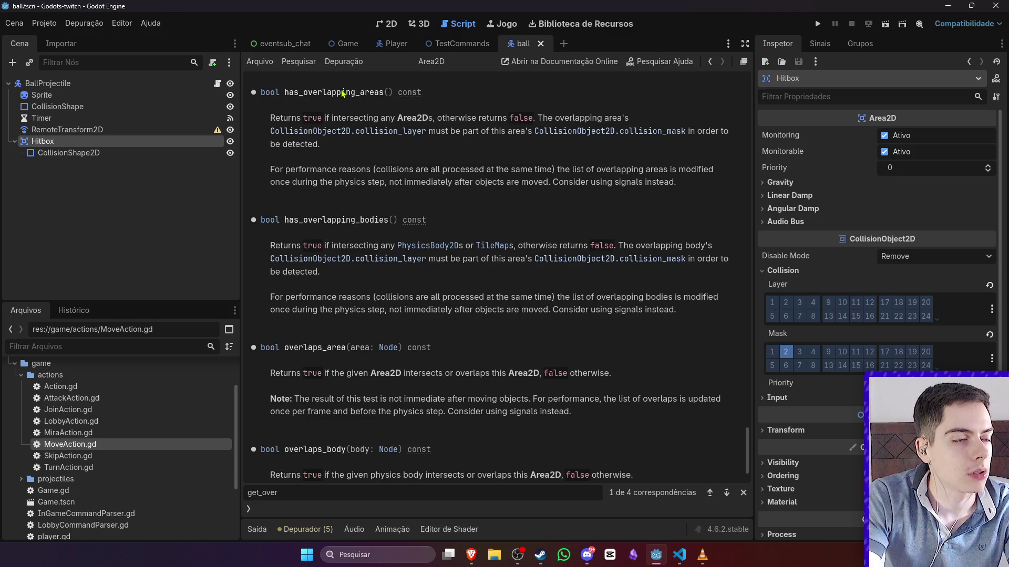
# - Change line 20 of ball.gd to print(%Hitbox.has_overlapping_areas()) and save the script
pyautogui.hotkey('alt', 'Left')
pyautogui.doubleClick(399, 310)
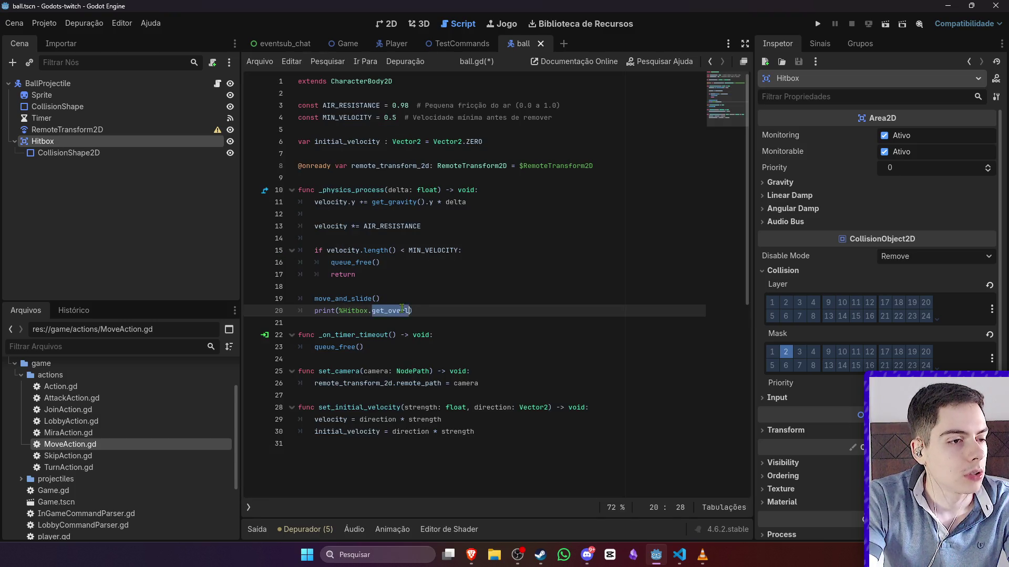
pyautogui.write('has_overlapping_areas()')
pyautogui.hotkey('ctrl', 's')
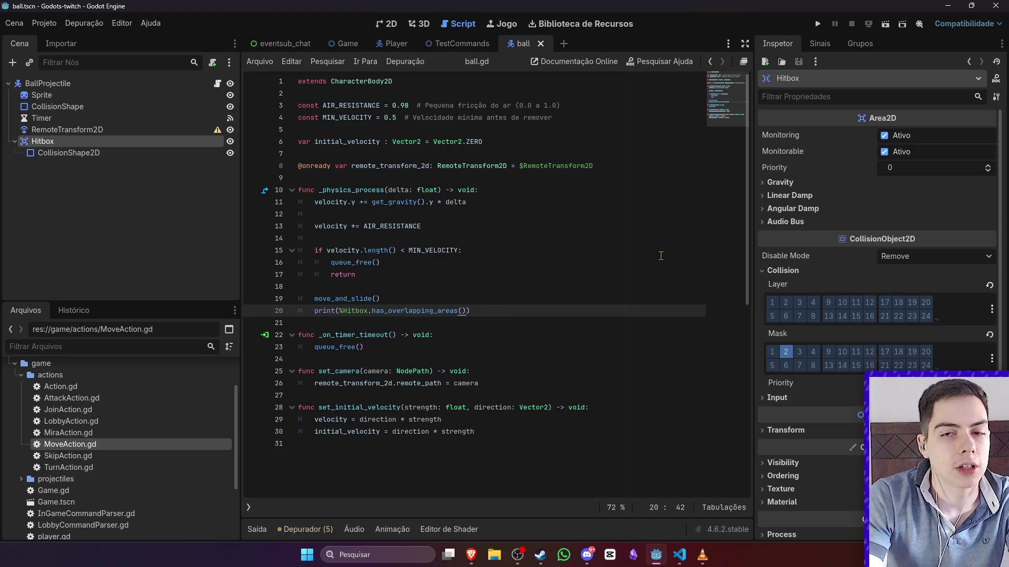
pyautogui.hotkey('alt', 'Tab')
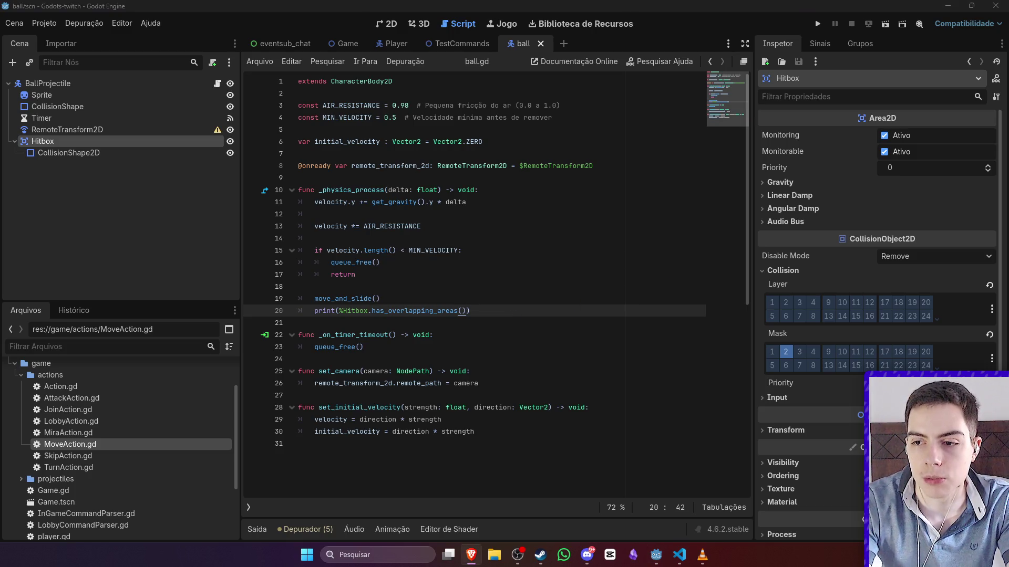
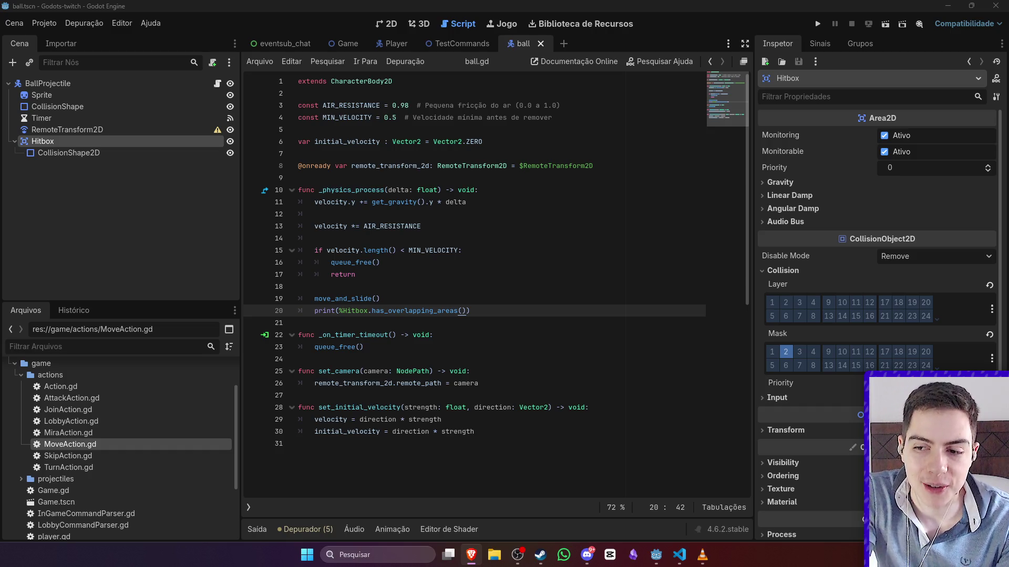
# - Duplicate the Hitbox has_overlapping_areas() print line on line 20 of ball.gd
pyautogui.click(339, 274)
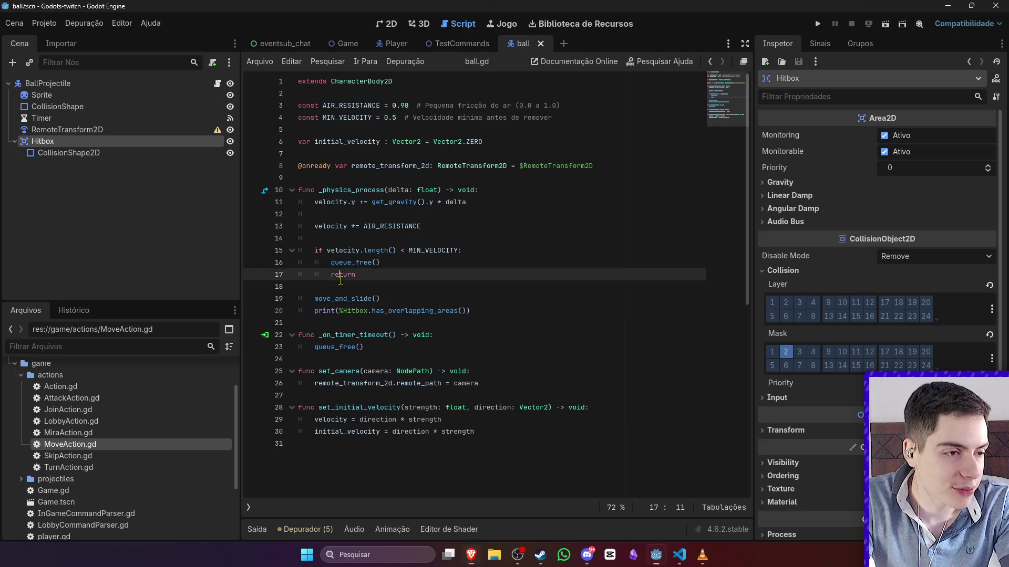
pyautogui.click(503, 312)
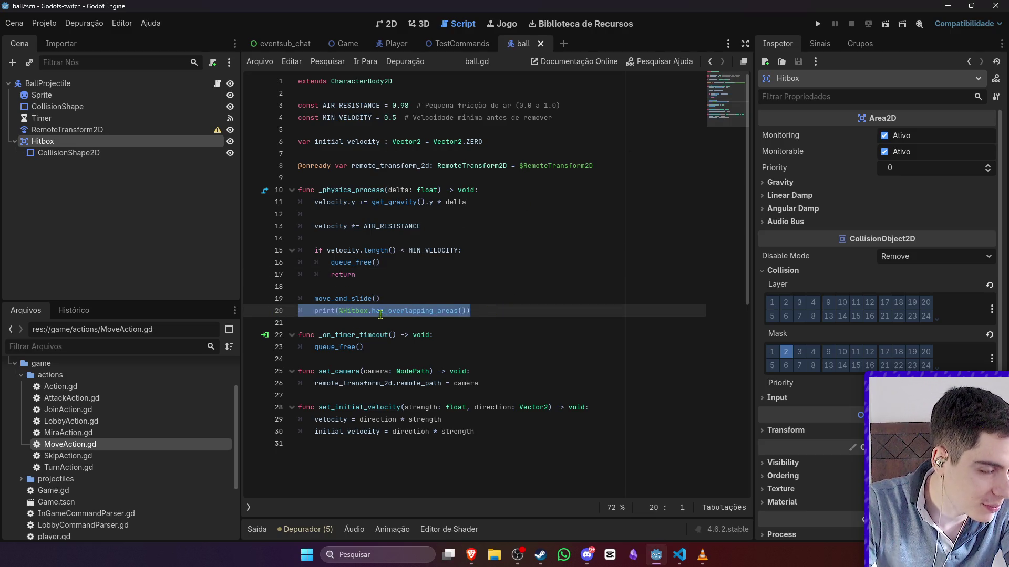
pyautogui.hotkey('ctrl', 'shift', 'd')
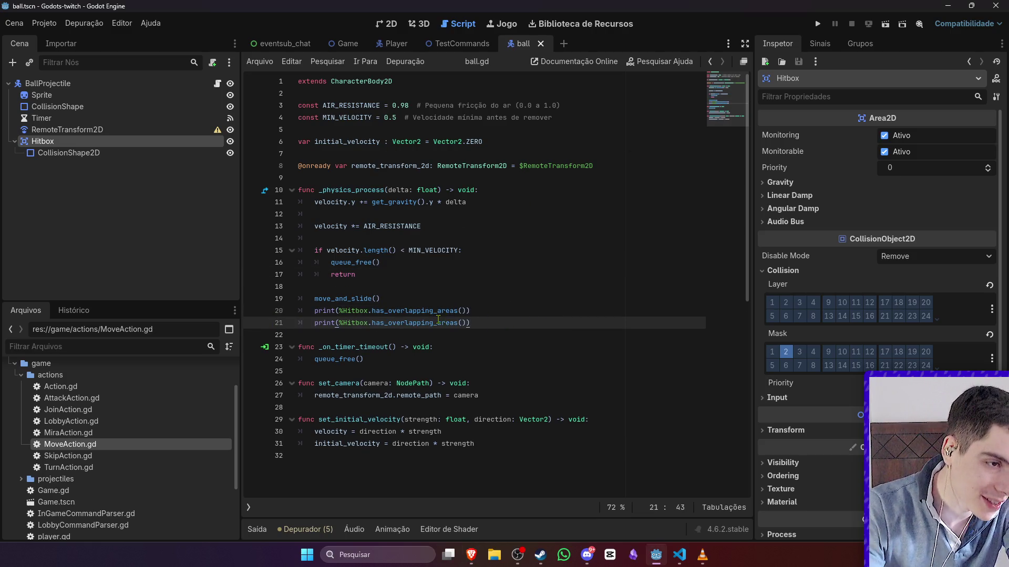
# - Change the copied line to print %Hitbox.has_overlapping_bodies() and save ball.gd
pyautogui.doubleClick(439, 323)
pyautogui.write('ha')
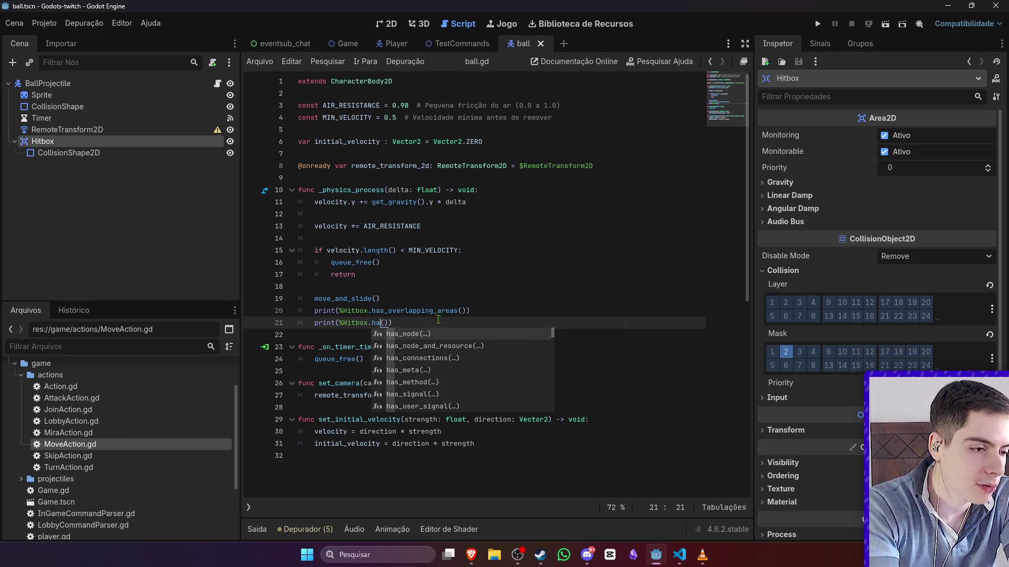
pyautogui.write('s')
pyautogui.write('_over')
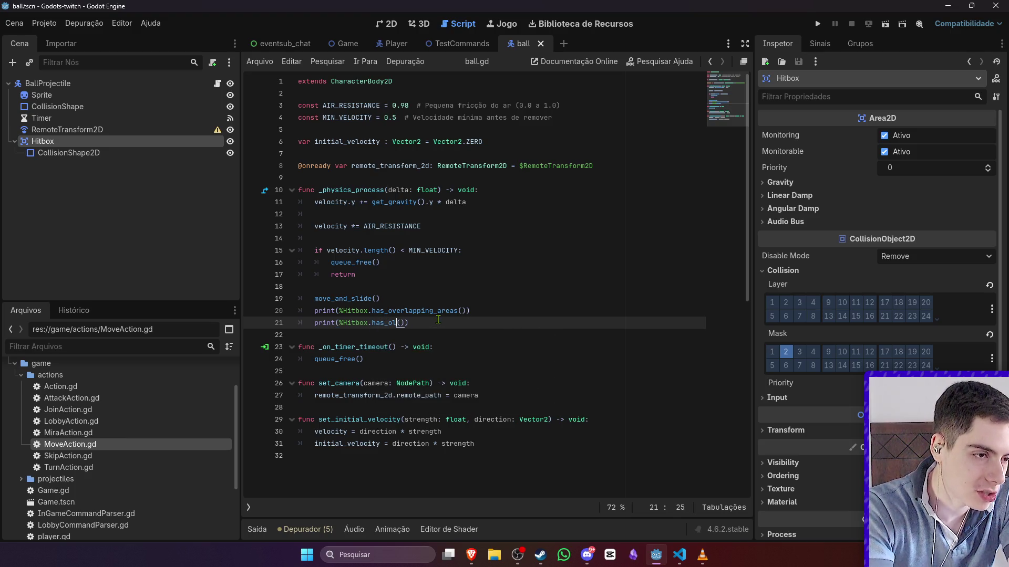
pyautogui.click(428, 311)
pyautogui.doubleClick(428, 311)
pyautogui.hotkey('ctrl', 'c')
pyautogui.doubleClick(388, 323)
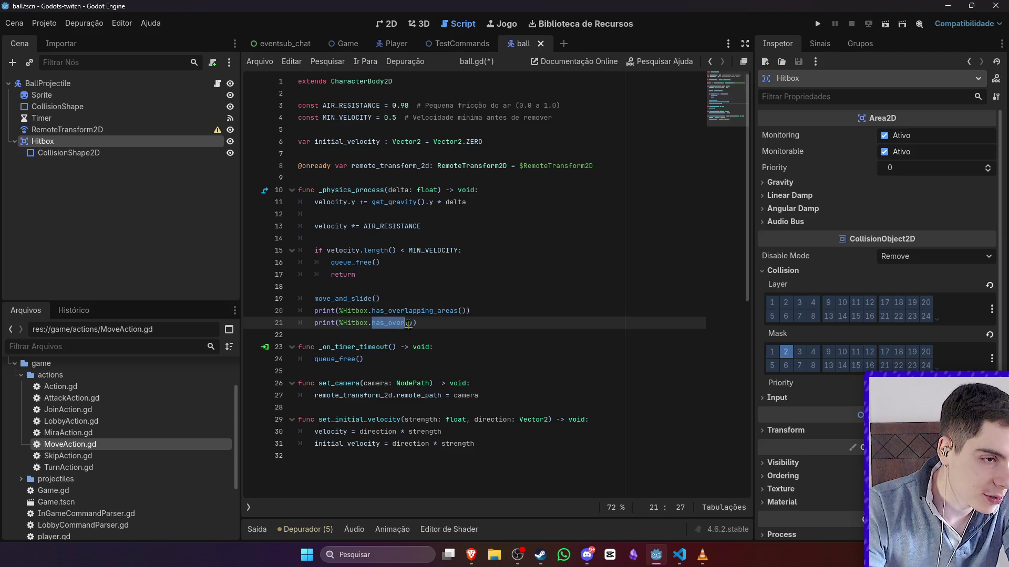
pyautogui.hotkey('ctrl', 'v')
pyautogui.moveTo(458, 322); pyautogui.dragTo(437, 325)
pyautogui.write('bodies')
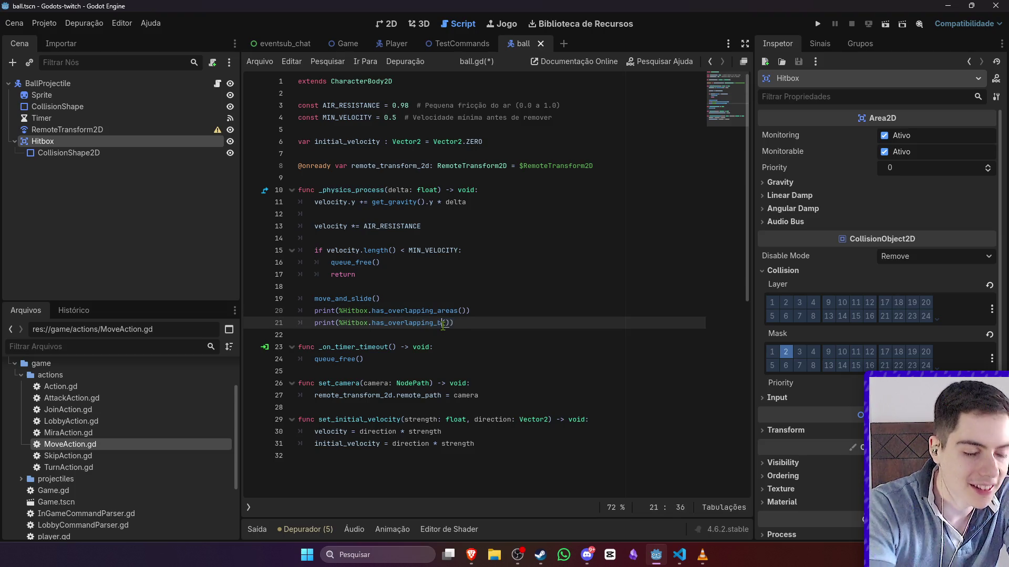
pyautogui.hotkey('ctrl', 's')
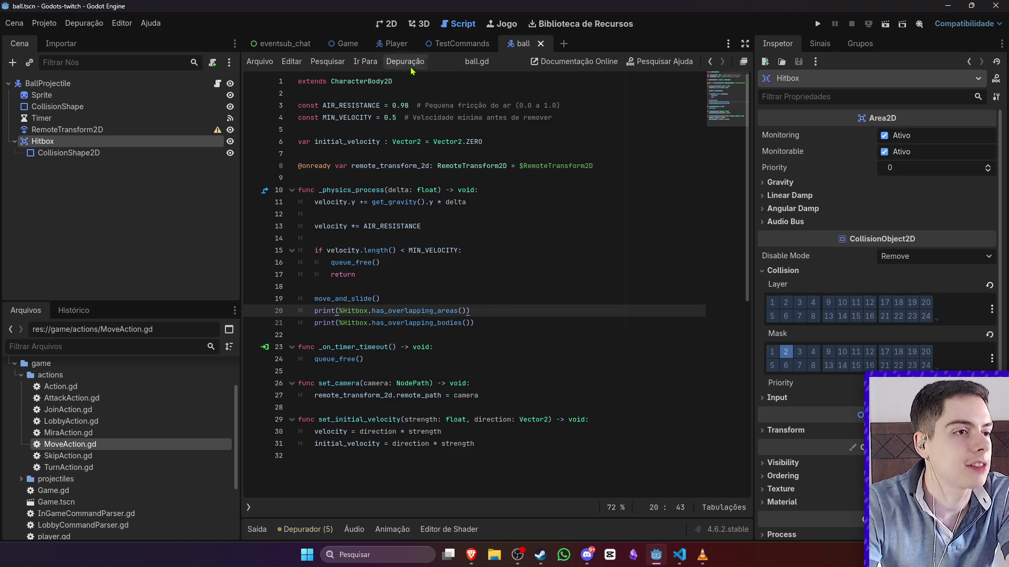
pyautogui.click(452, 46)
pyautogui.click(887, 24)
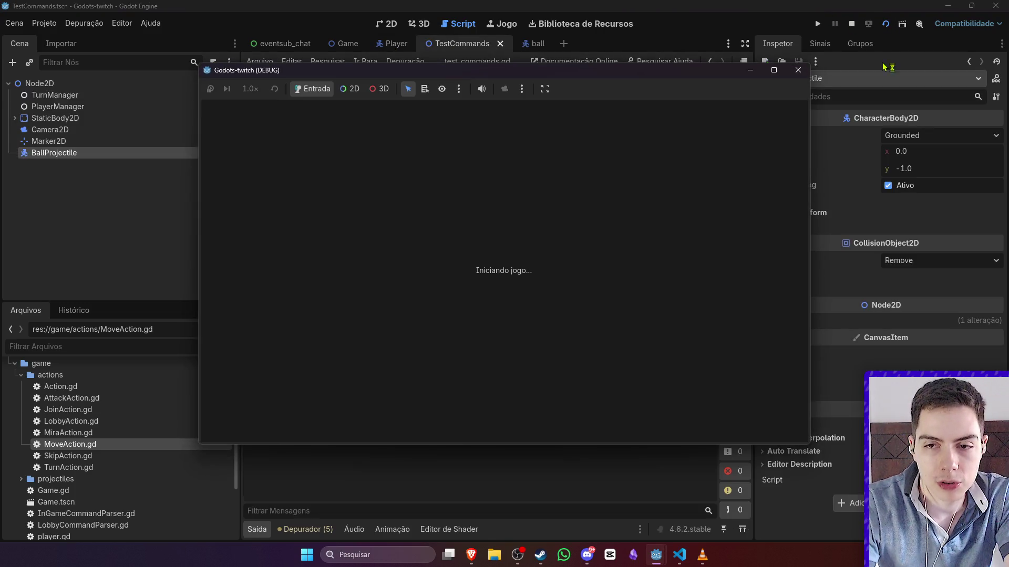
pyautogui.scroll(-5, 577, 229)
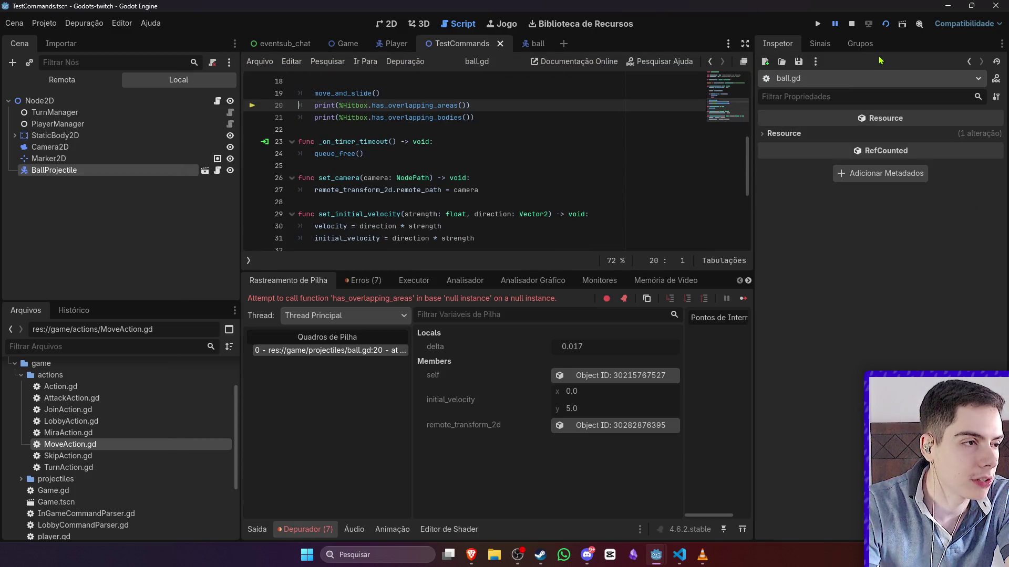
pyautogui.scroll(2, 590, 153)
pyautogui.click(849, 27)
pyautogui.scroll(3, 578, 158)
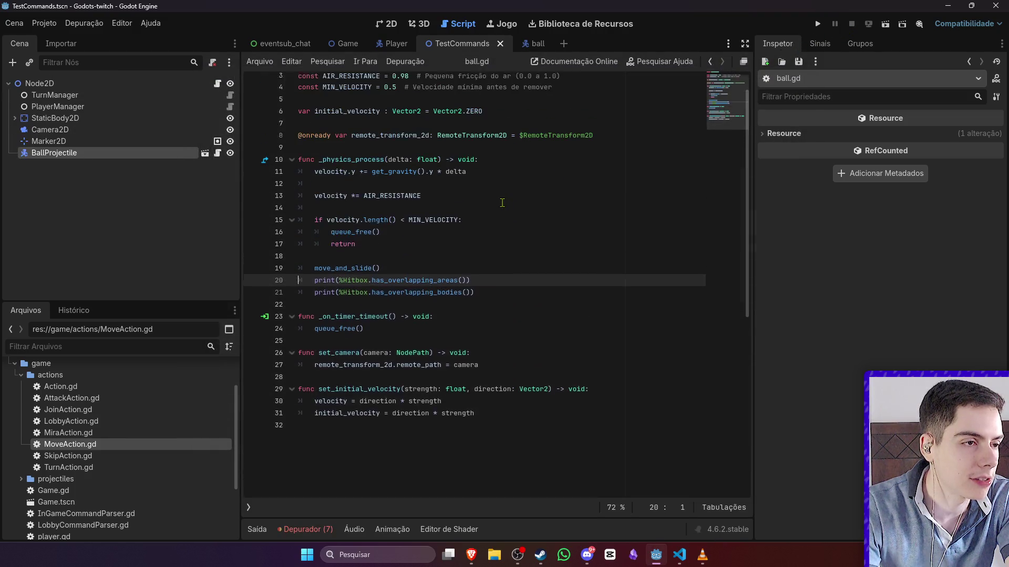
pyautogui.click(530, 43)
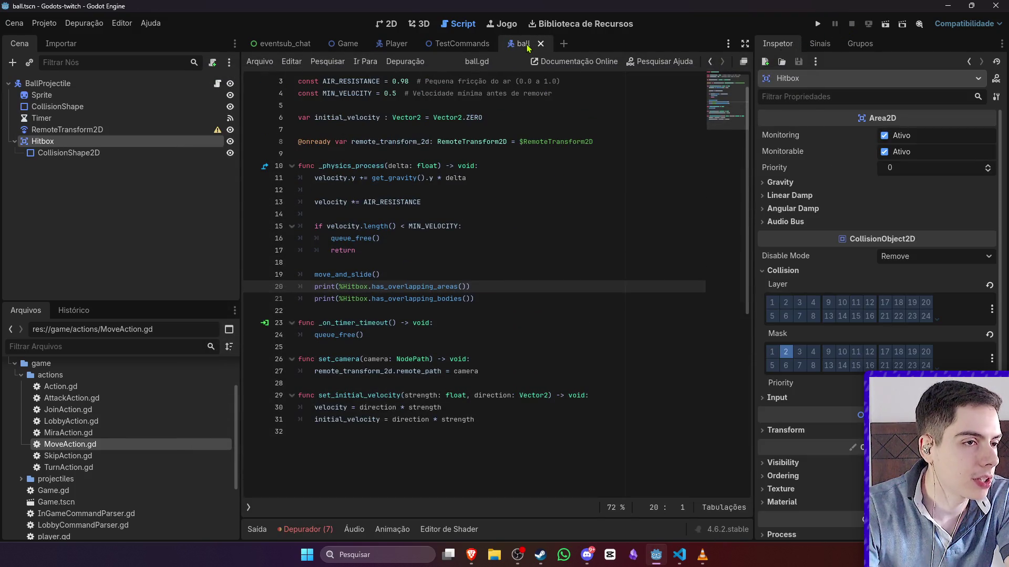
pyautogui.click(387, 24)
pyautogui.click(392, 44)
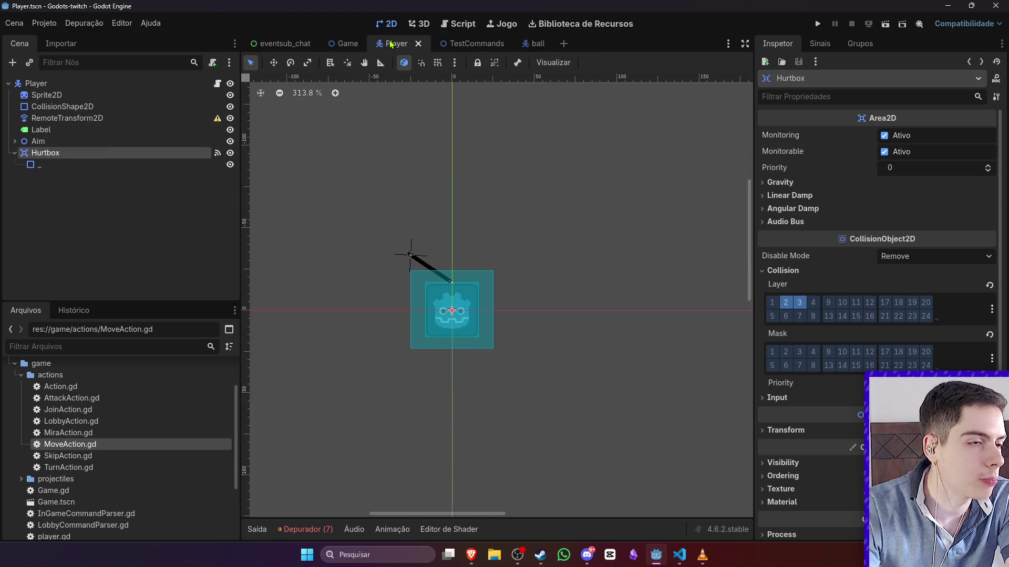
pyautogui.click(458, 46)
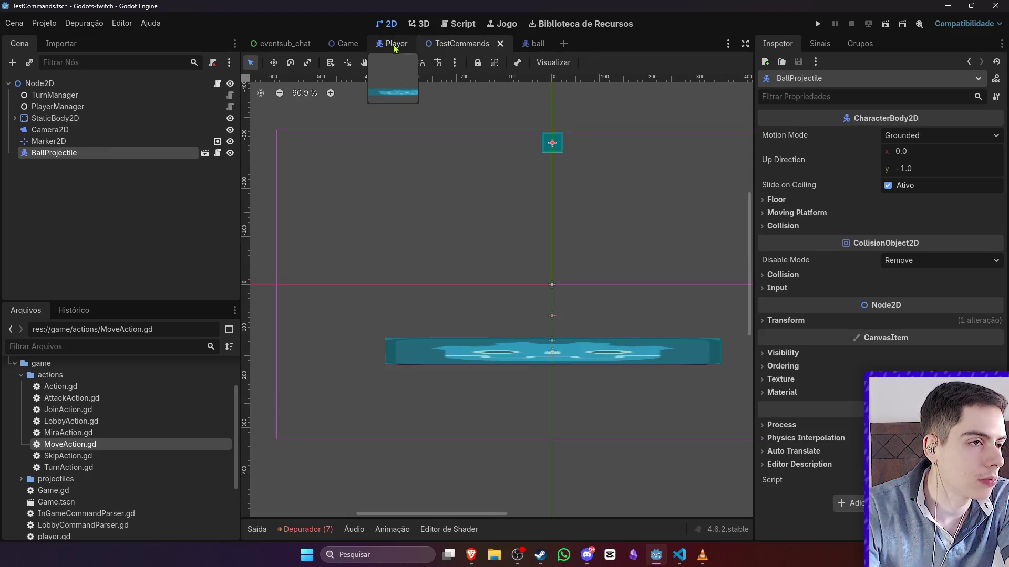
pyautogui.click(216, 85)
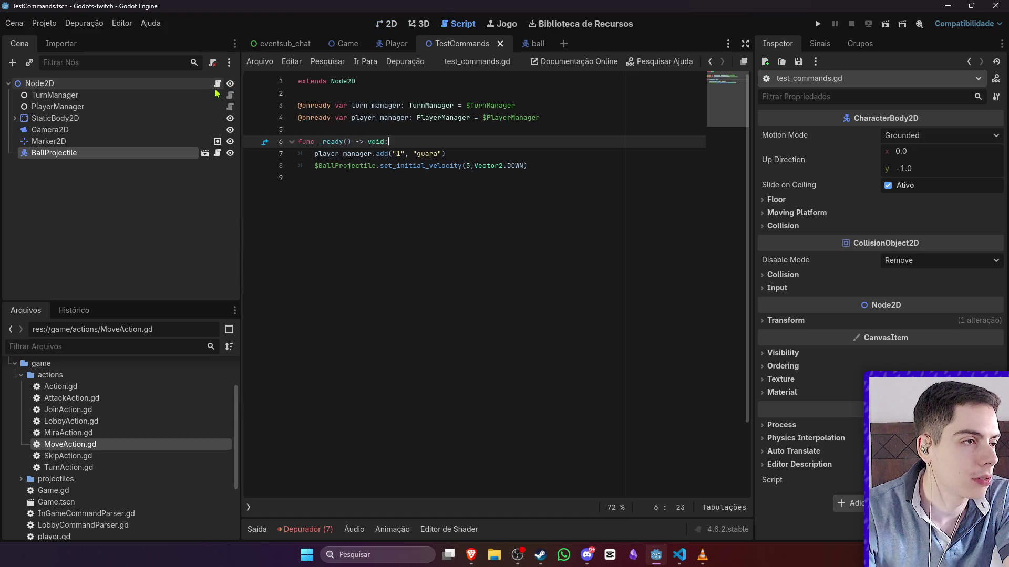
pyautogui.click(531, 44)
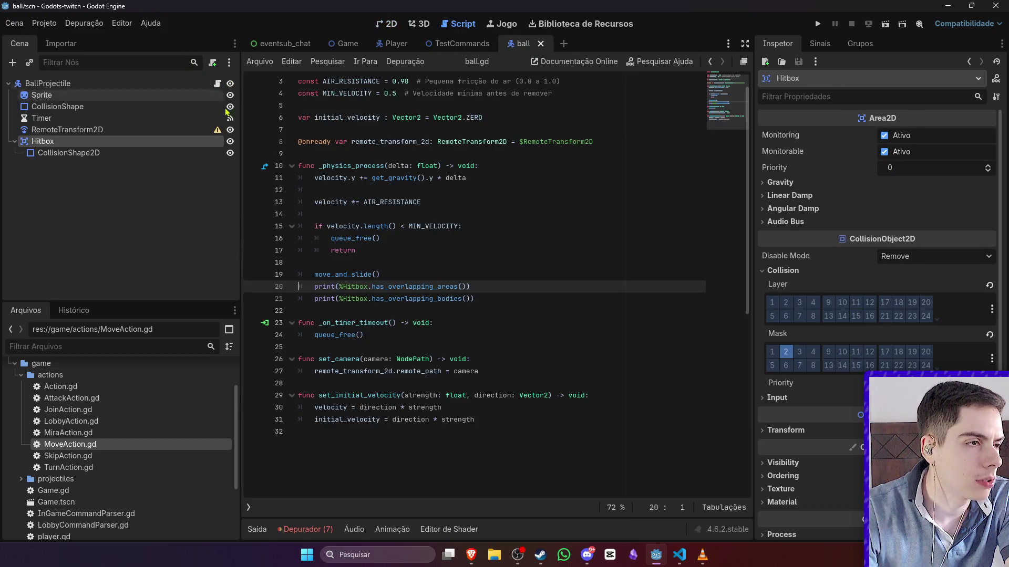
pyautogui.scroll(1, 360, 210)
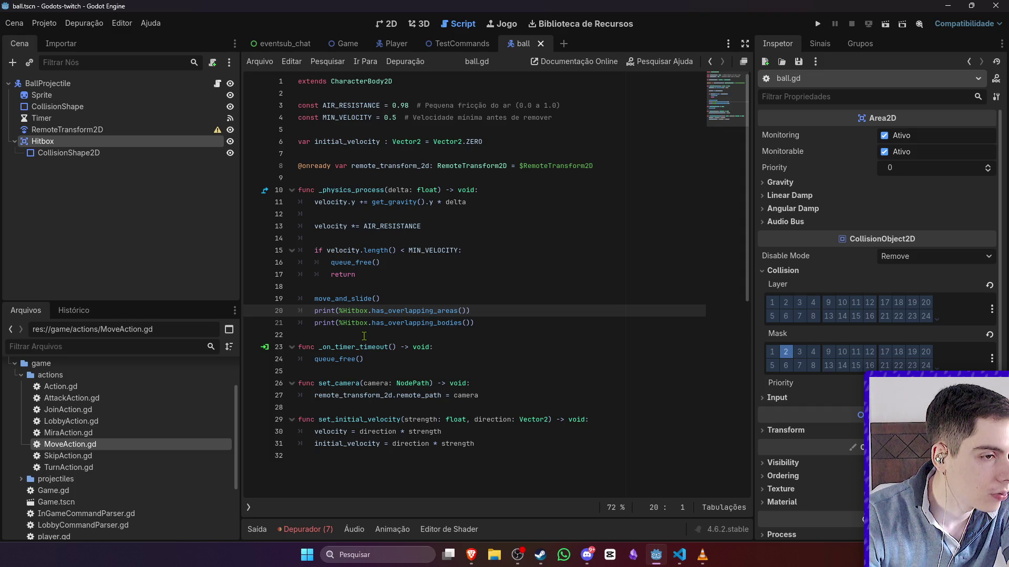
# - Replace % with $ in both Hitbox print lines and save ball.gd
pyautogui.click(340, 310)
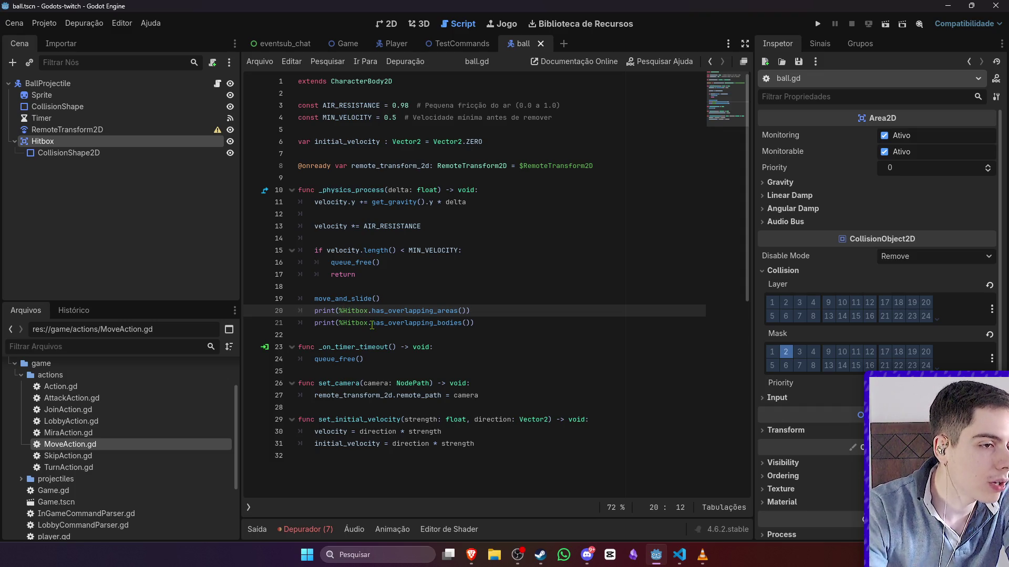
pyautogui.write('$')
pyautogui.press('Escape')
pyautogui.click(345, 323)
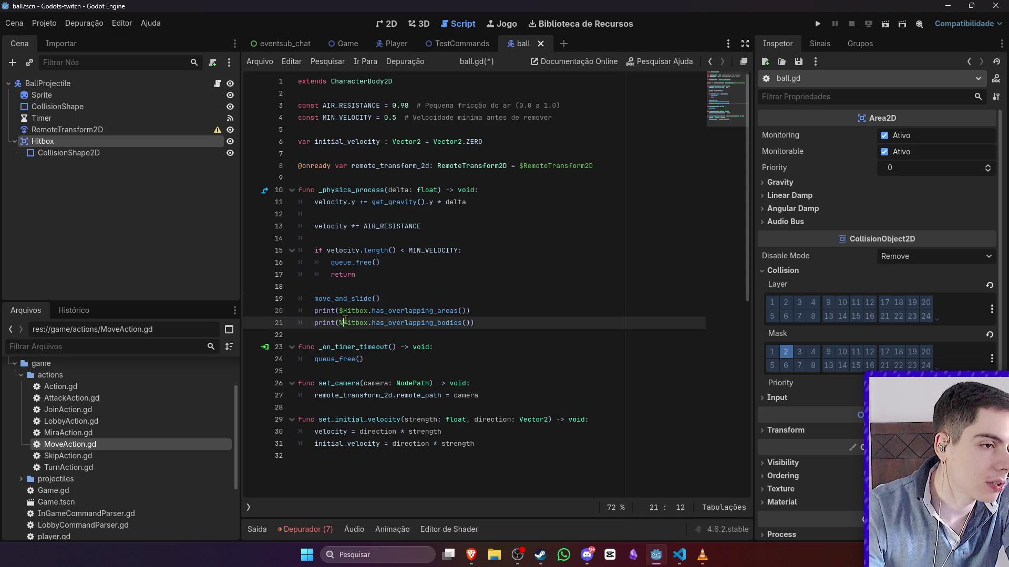
pyautogui.press('BackSpace')
pyautogui.write('$')
pyautogui.click(434, 299)
pyautogui.hotkey('ctrl', 's')
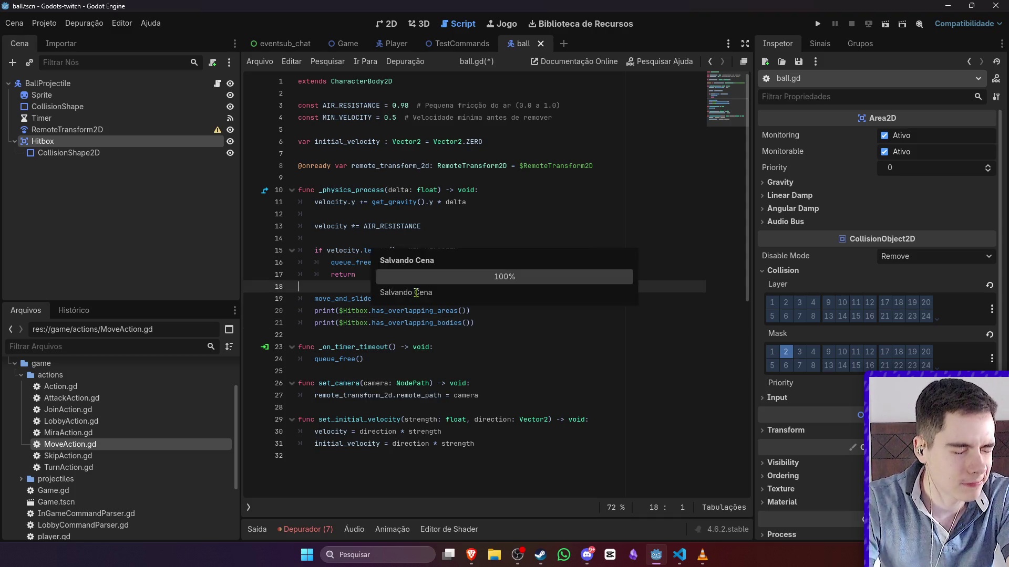
# - Run the TestCommands scene to watch the true/false overlap output, then stop it
pyautogui.click(462, 45)
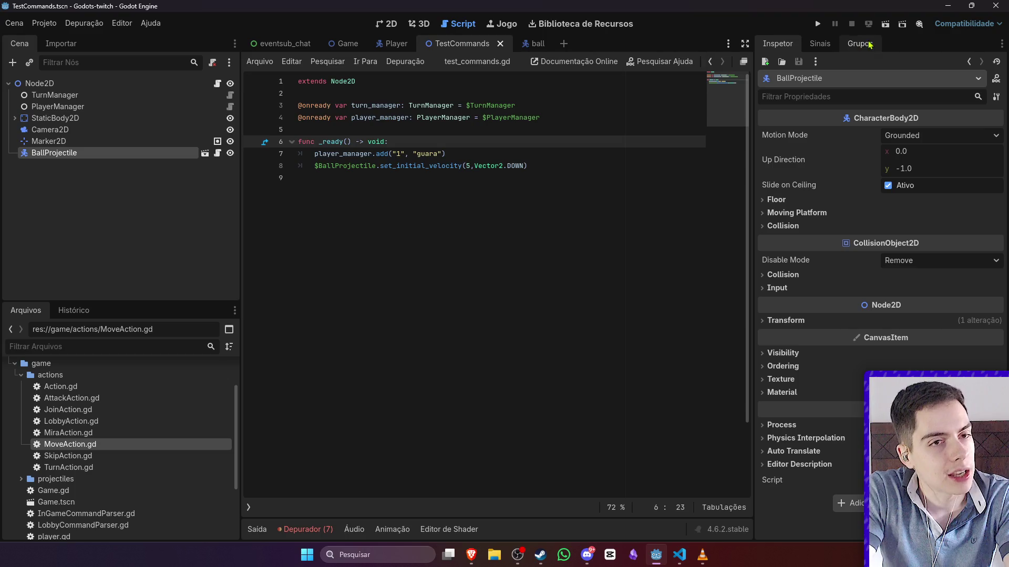
pyautogui.click(887, 26)
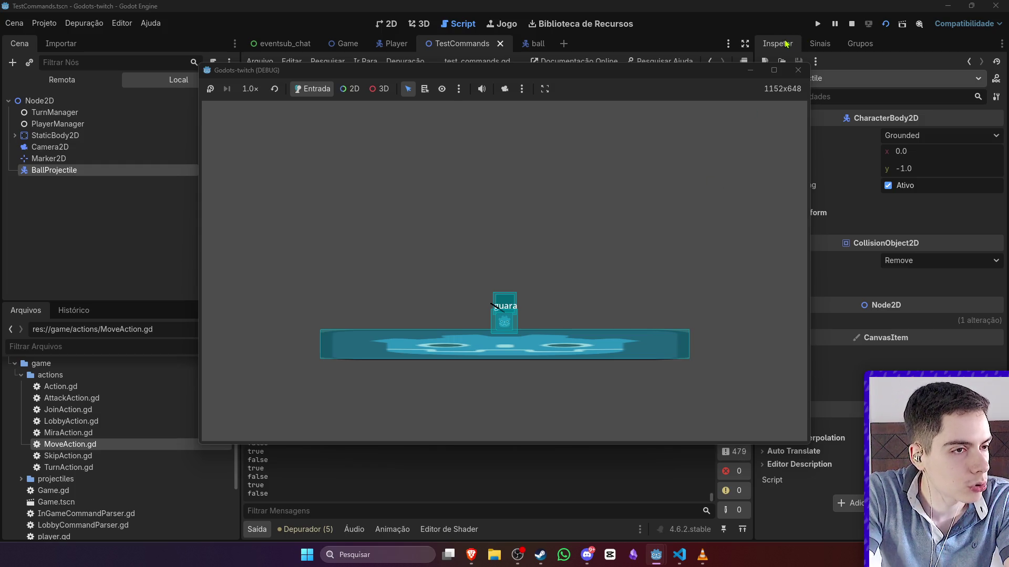
pyautogui.click(527, 44)
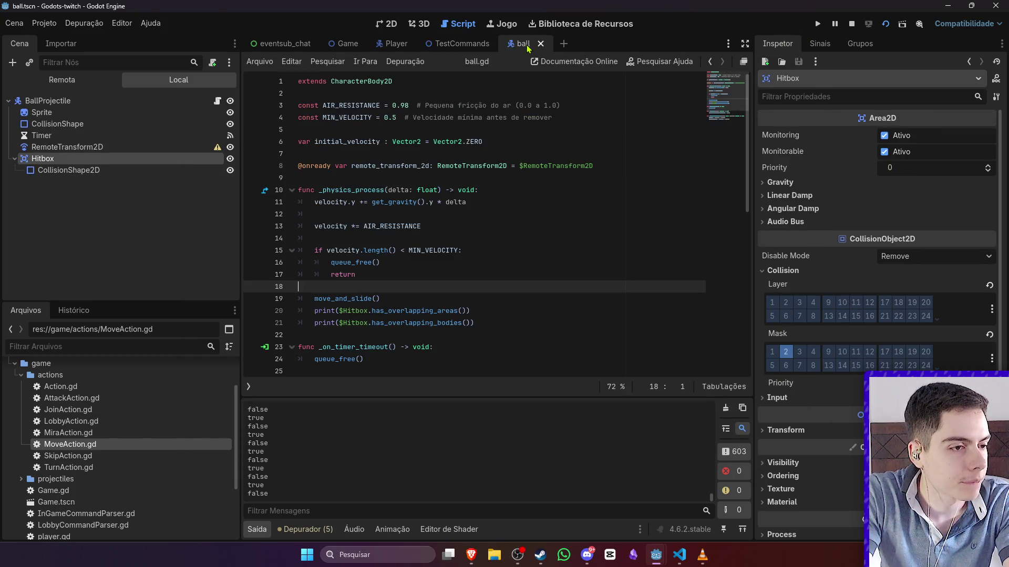
pyautogui.click(852, 24)
pyautogui.scroll(-1, 562, 301)
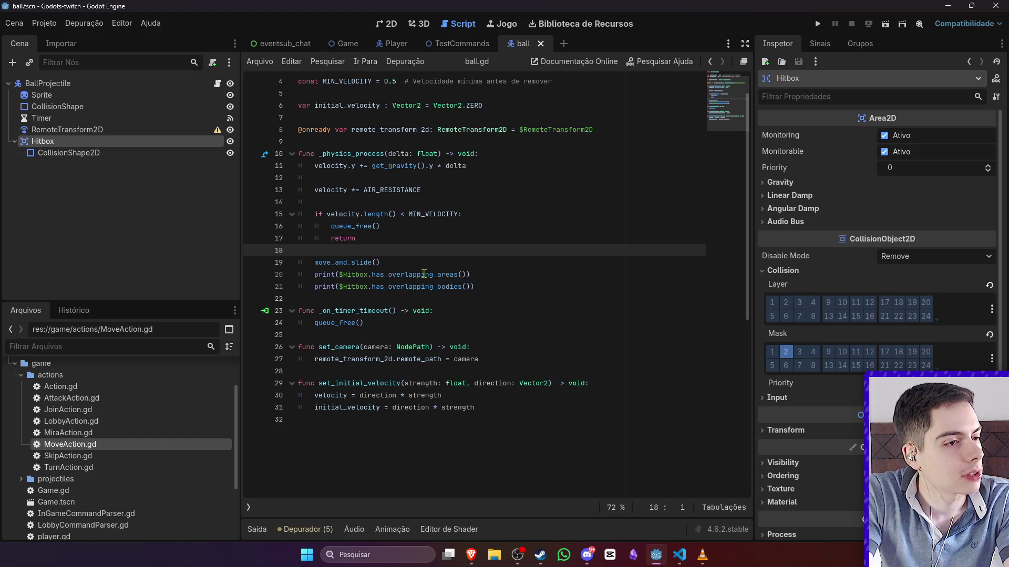
# - Put the ball's Hitbox on collision layer 2 and clear its mask bit 2
pyautogui.press('Down')
pyautogui.click(471, 275)
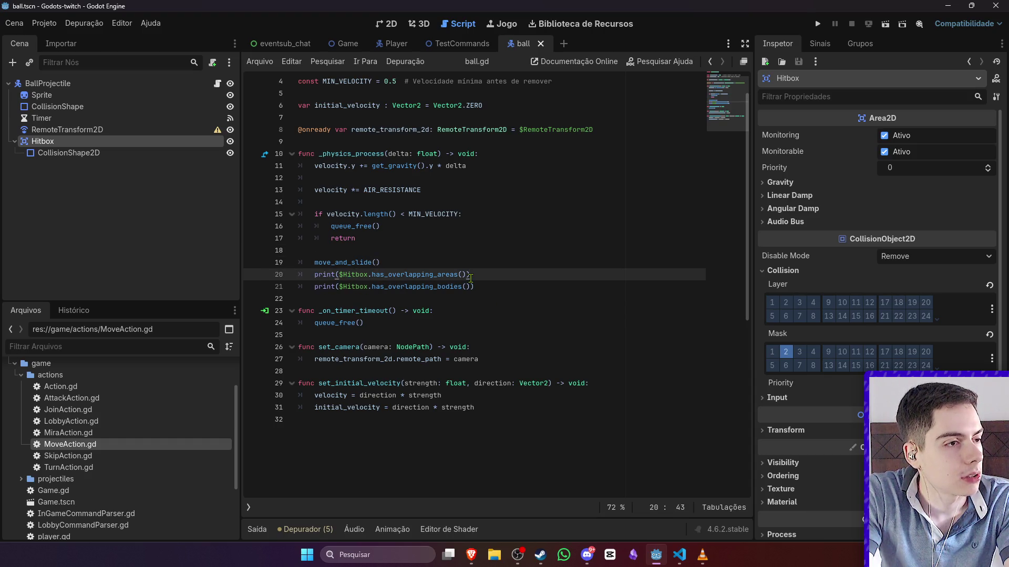
pyautogui.click(127, 144)
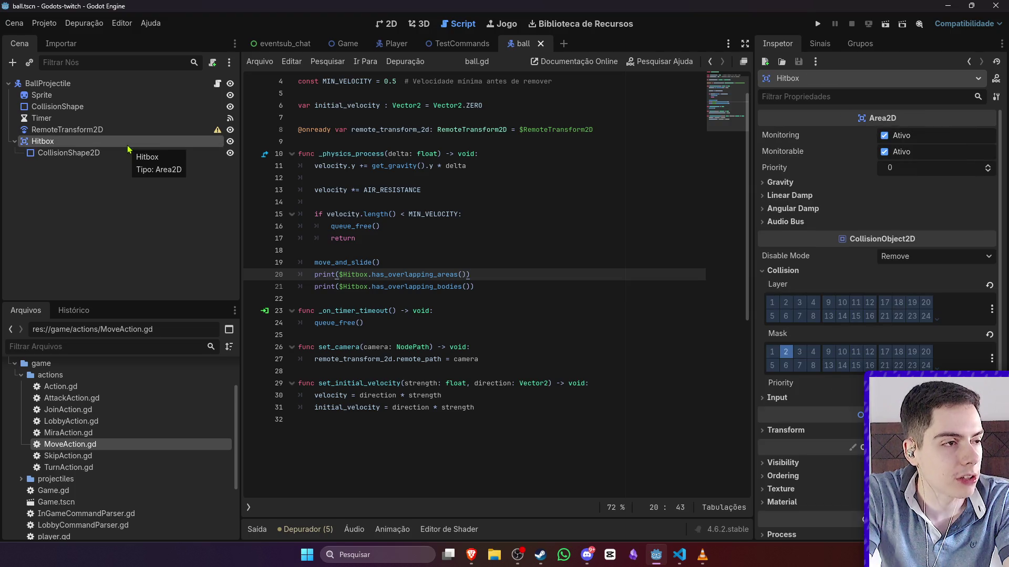
pyautogui.click(786, 353)
pyautogui.click(788, 305)
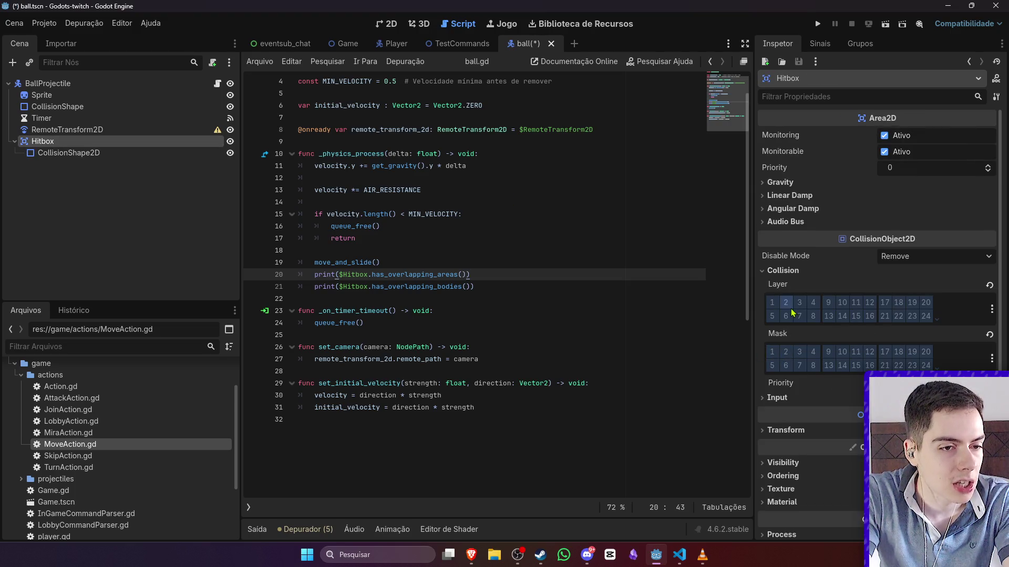
# - Delete the two Hitbox debug print lines from ball.gd and save
pyautogui.hotkey('shift', 'Up')
pyautogui.hotkey('shift', 'Down')
pyautogui.hotkey('shift', 'Down')
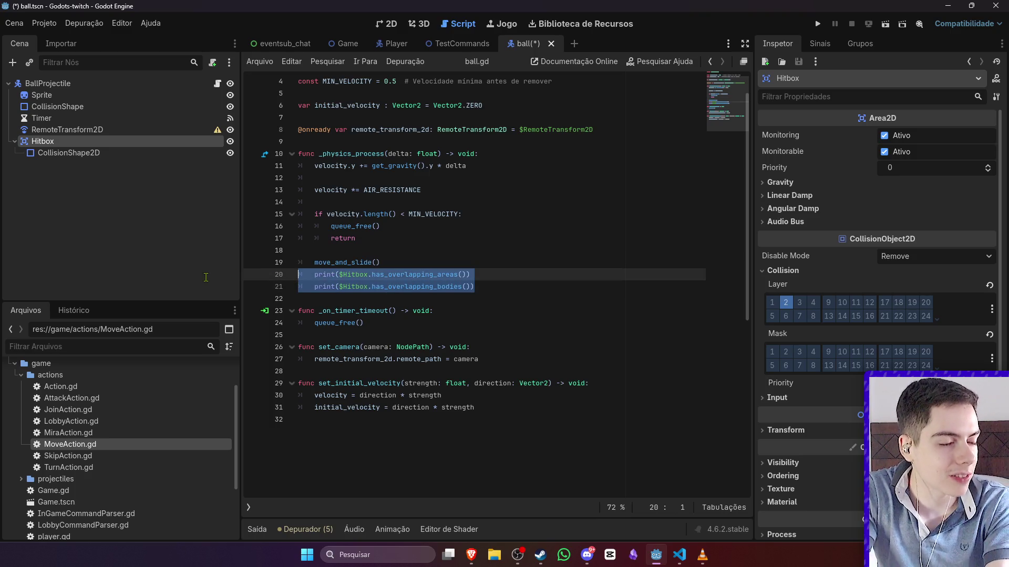
pyautogui.press('BackSpace')
pyautogui.press('Up')
pyautogui.press('Up')
pyautogui.hotkey('ctrl', 's')
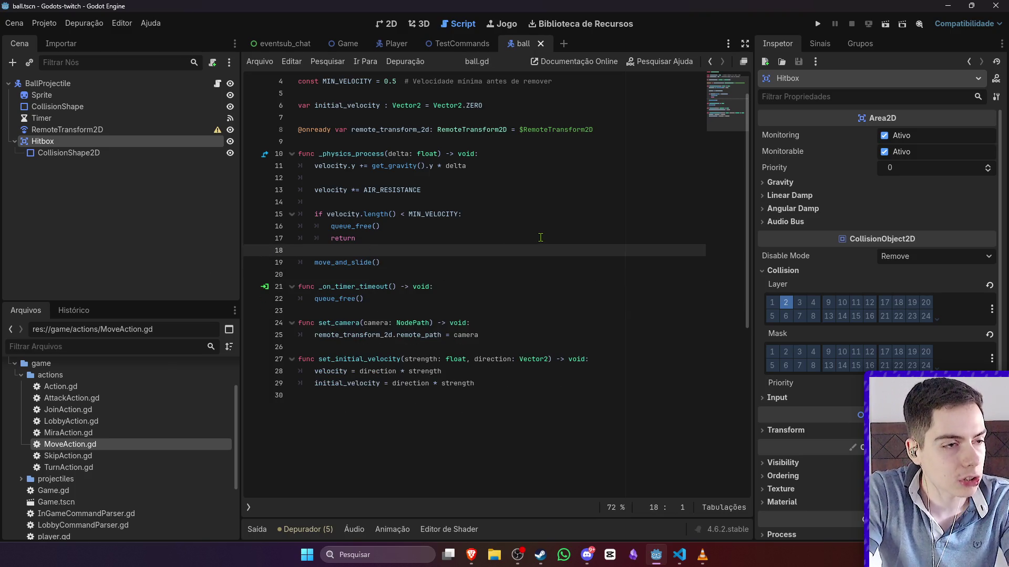
# - Set the Player's Hurtbox to collision layer 3 with mask 2 and save
pyautogui.click(395, 45)
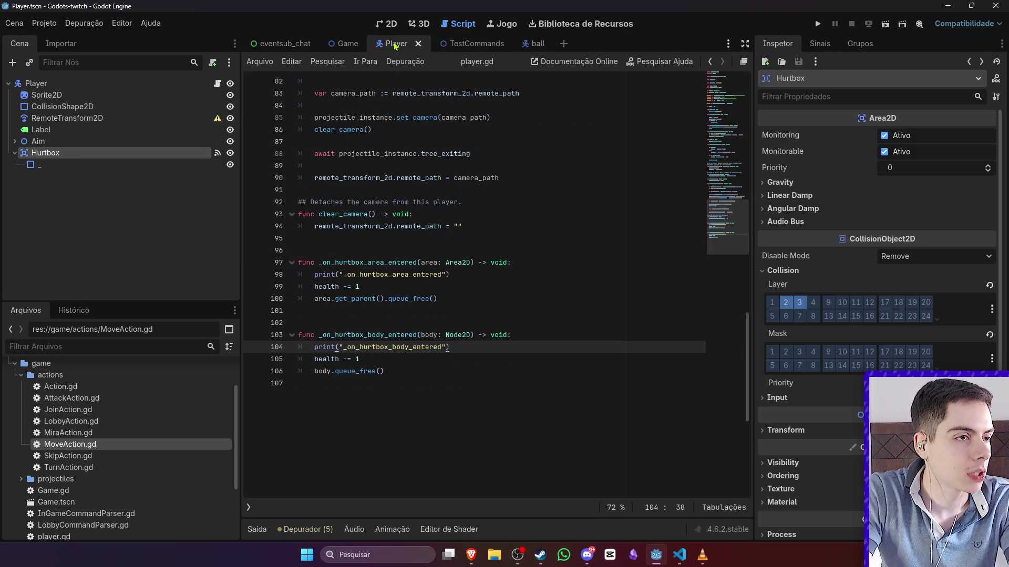
pyautogui.click(786, 303)
pyautogui.click(799, 302)
pyautogui.click(785, 352)
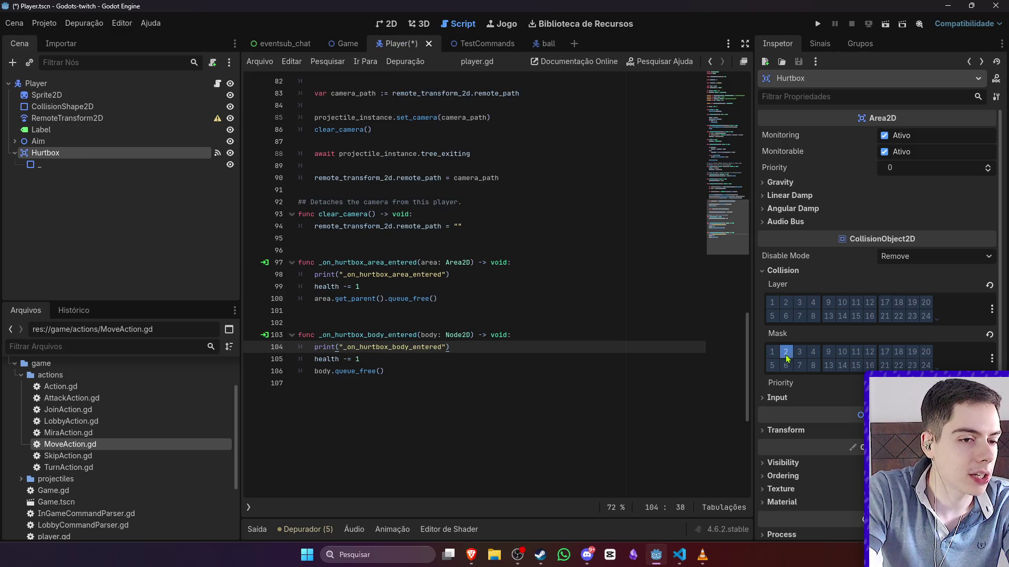
pyautogui.click(799, 353)
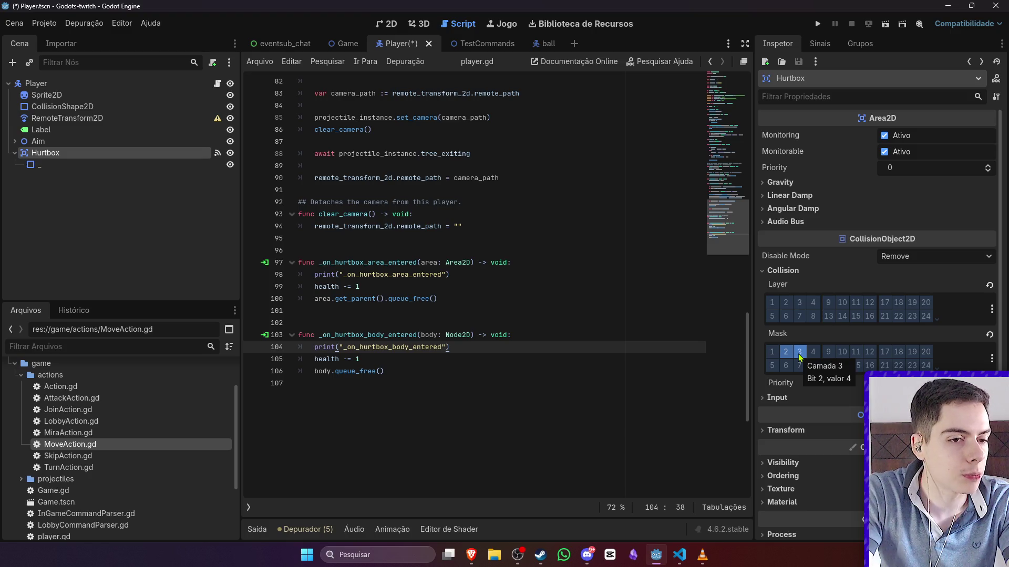
pyautogui.click(799, 353)
pyautogui.click(799, 303)
pyautogui.hotkey('ctrl', 's')
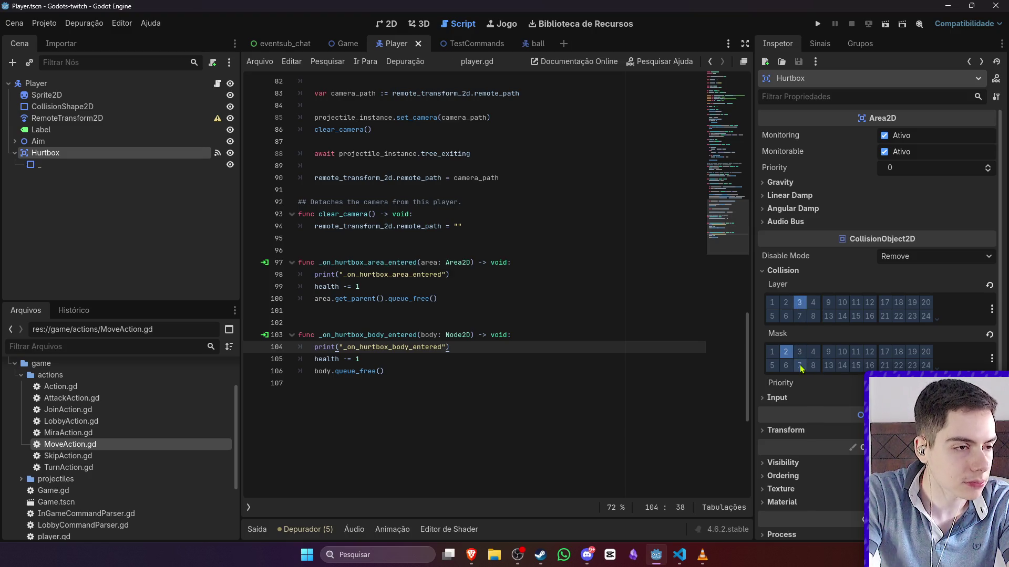
# - Disconnect the Hurtbox's body_entered signal, delete its handler function, save, and run TestCommands
pyautogui.click(571, 337)
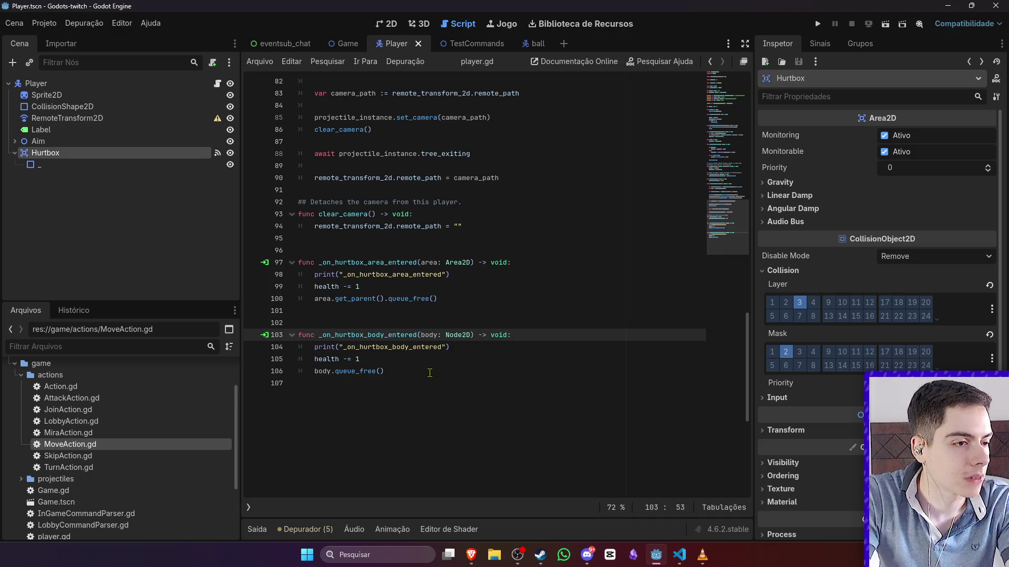
pyautogui.click(819, 44)
pyautogui.rightClick(831, 165)
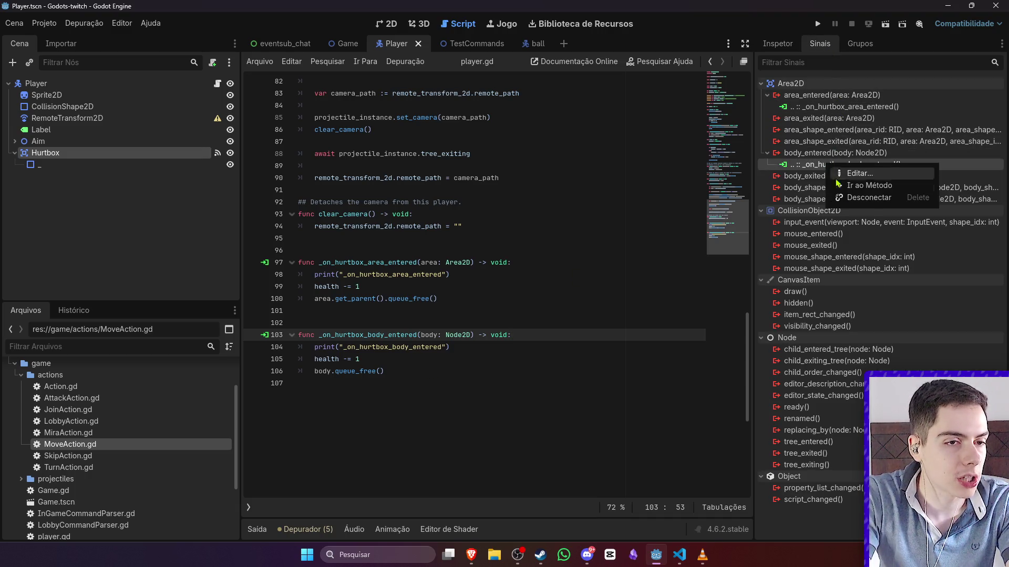
pyautogui.click(869, 197)
pyautogui.click(546, 383)
pyautogui.keyDown('shift'); pyautogui.click(545, 334); pyautogui.keyUp('shift')
pyautogui.press('Delete')
pyautogui.press('BackSpace')
pyautogui.press('BackSpace')
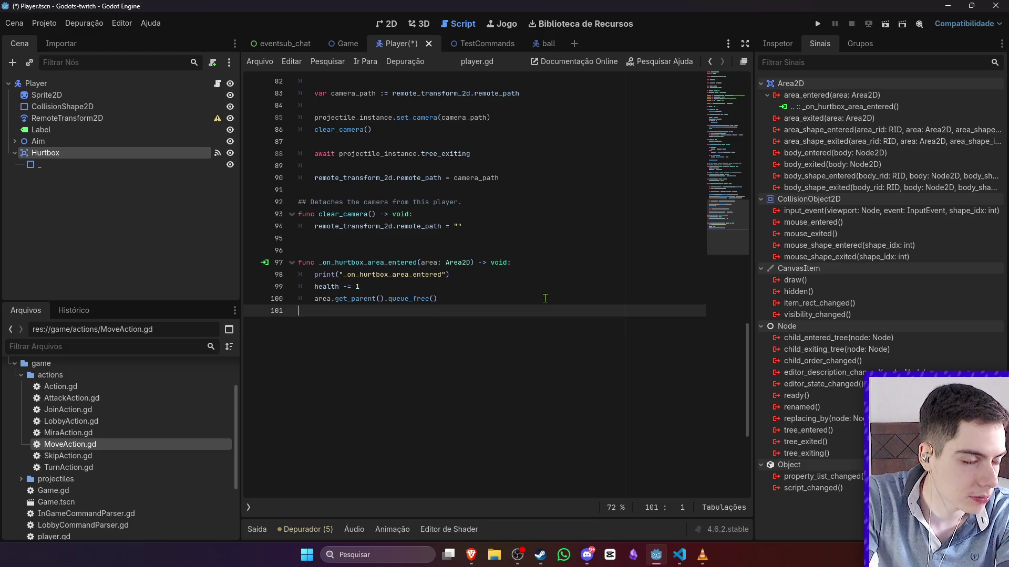
pyautogui.hotkey('ctrl', 's')
pyautogui.click(462, 44)
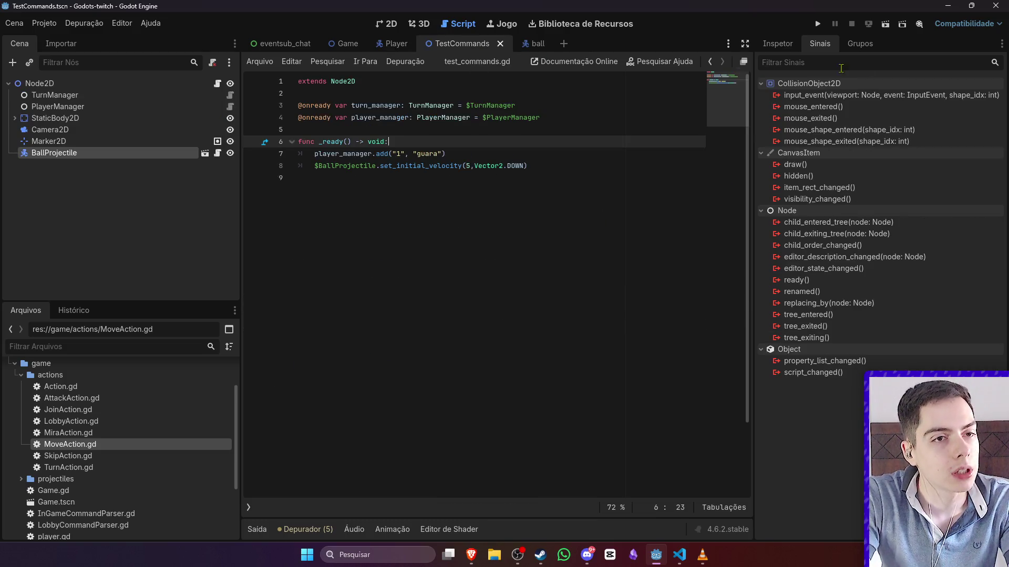
pyautogui.click(886, 25)
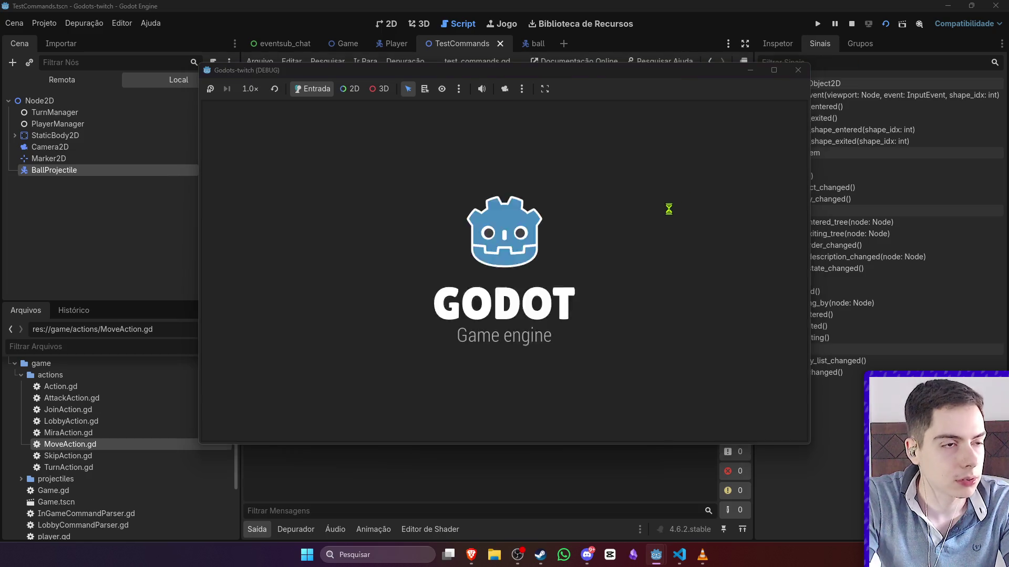
# - Stop the TestCommands run after the ball hits the player, then run the Game scene
pyautogui.moveTo(584, 72); pyautogui.dragTo(707, 40)
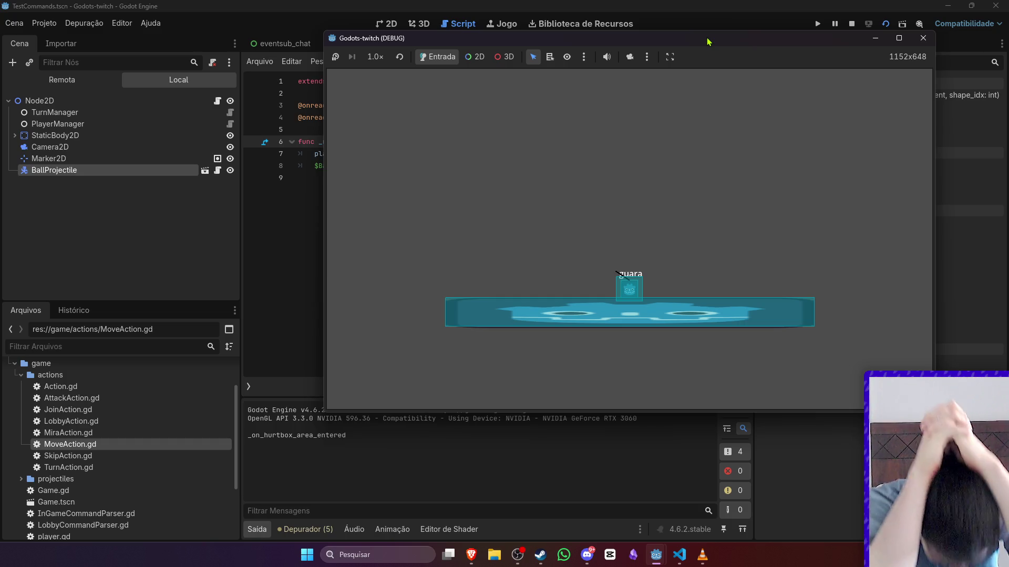
pyautogui.click(852, 24)
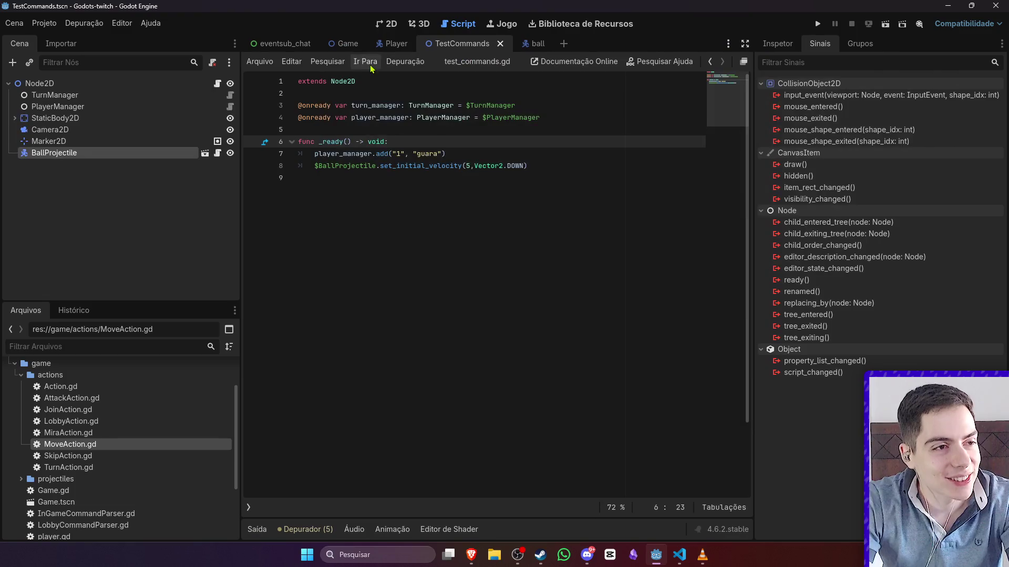
pyautogui.click(346, 46)
pyautogui.click(886, 24)
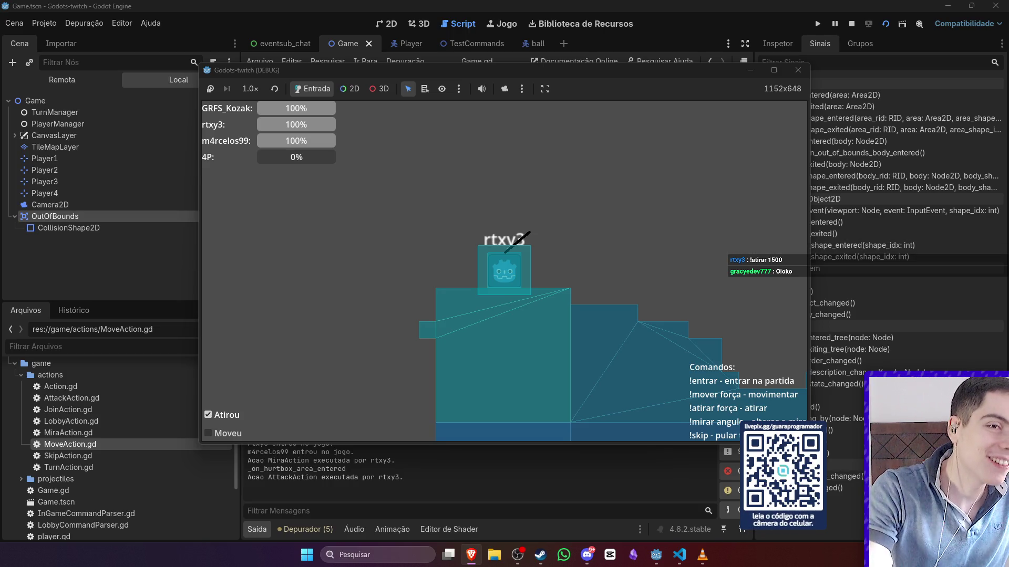
# - Bring the Godot editor back in front of the running game
pyautogui.click(697, 7)
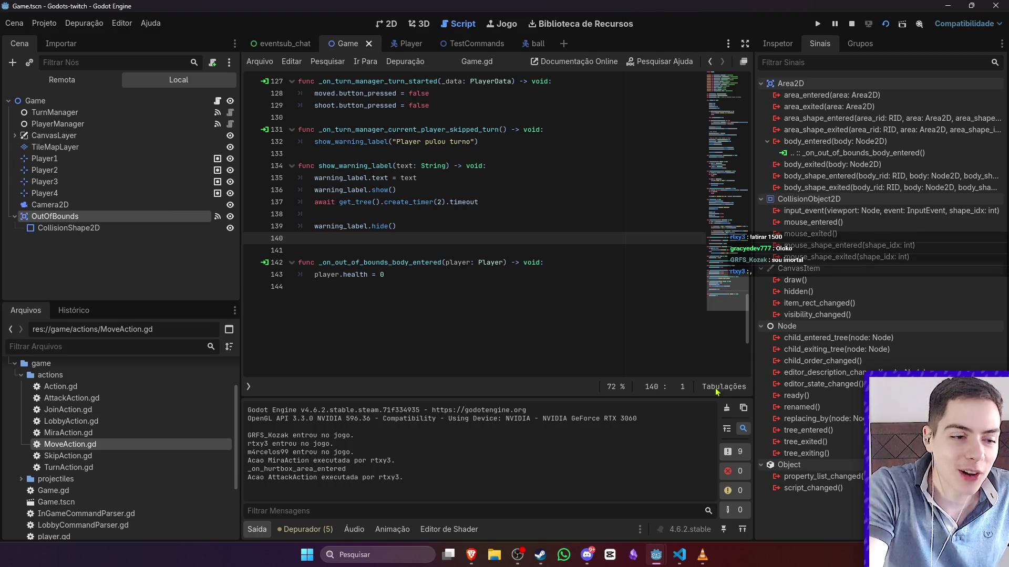
# - Finish testing the running game, stop it, and show the Player scene in the 2D view
pyautogui.moveTo(656, 555)
pyautogui.click(707, 520)
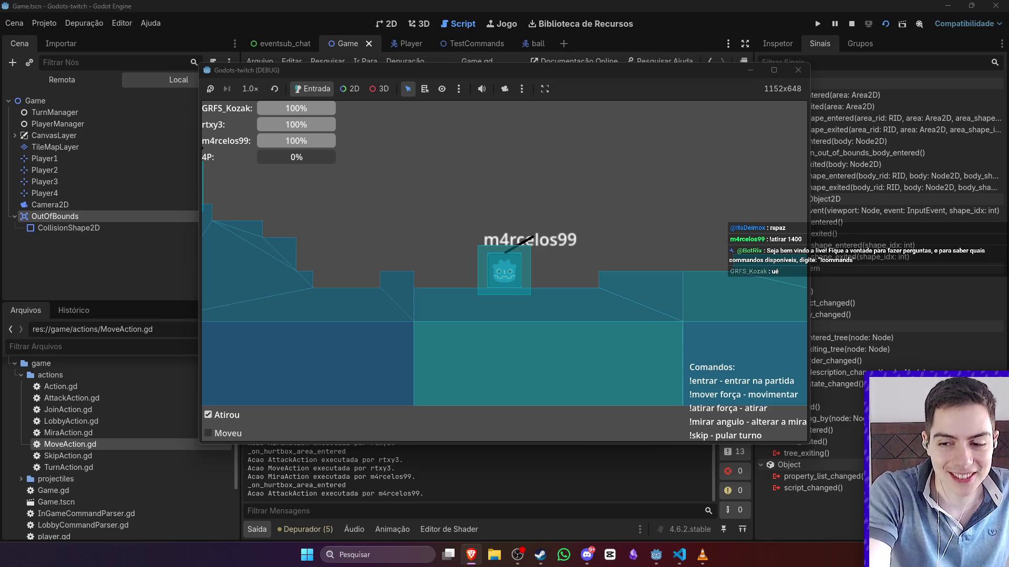
pyautogui.click(851, 24)
pyautogui.click(401, 43)
pyautogui.click(387, 23)
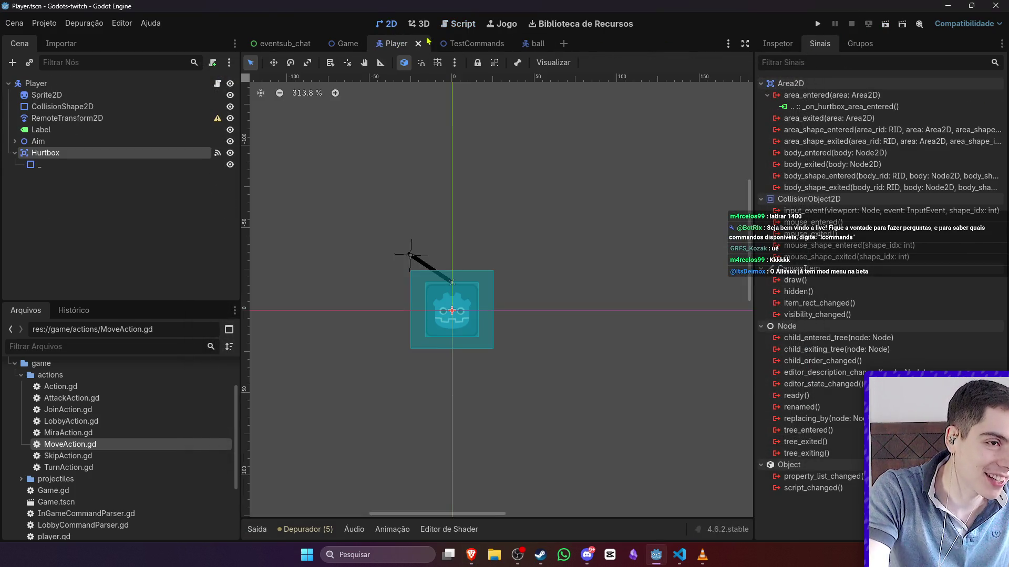
# - Rotate the Aim node and drag its Marker2D out past the aim line's tip, then save
pyautogui.click(399, 292)
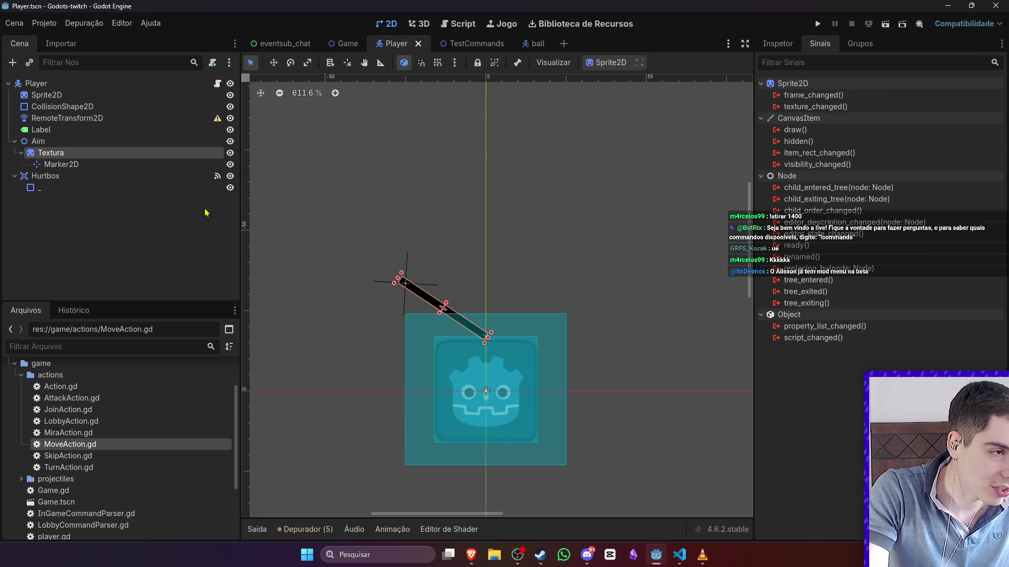
pyautogui.click(159, 141)
pyautogui.click(778, 44)
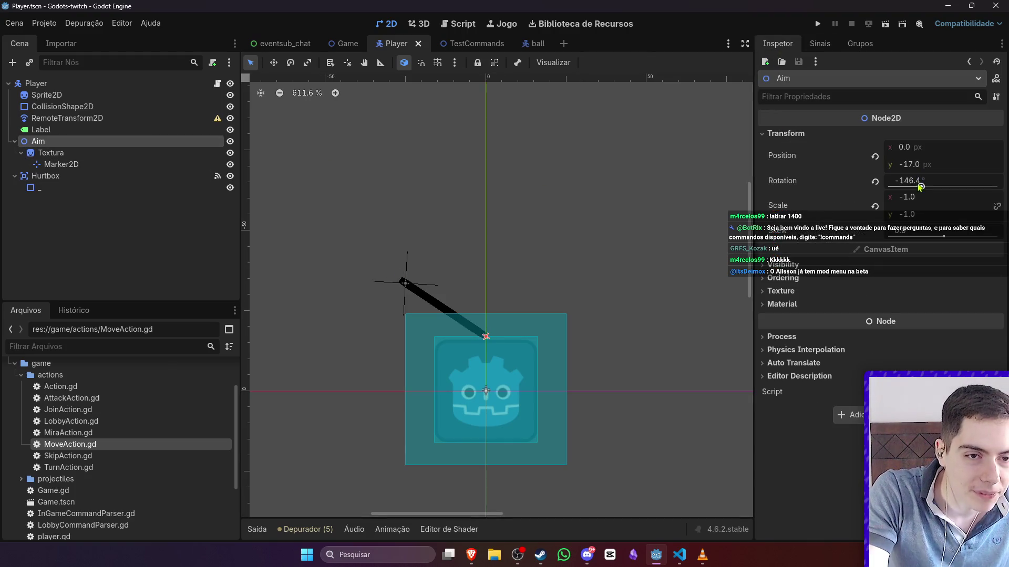
pyautogui.moveTo(918, 187); pyautogui.dragTo(920, 192)
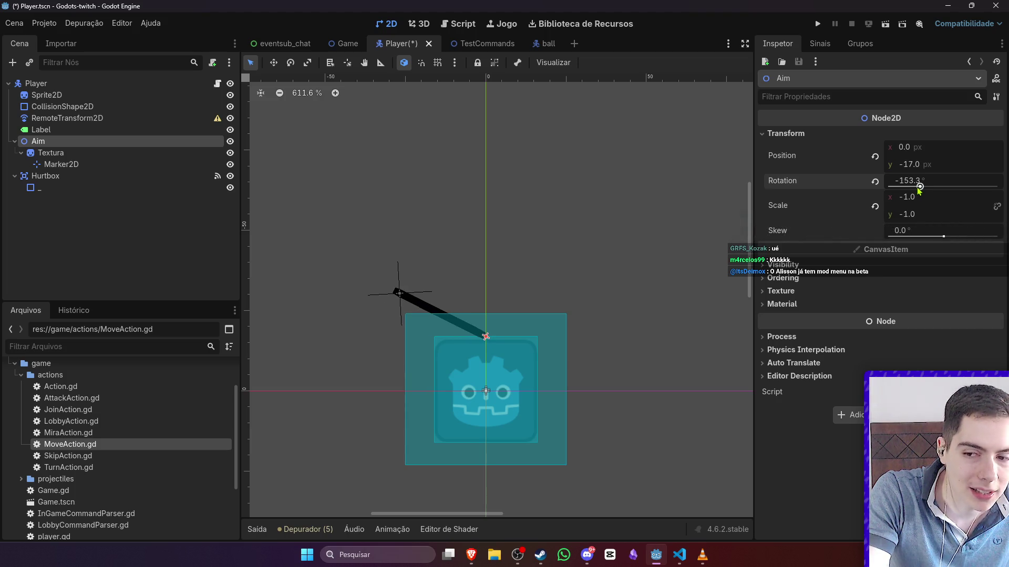
pyautogui.click(58, 164)
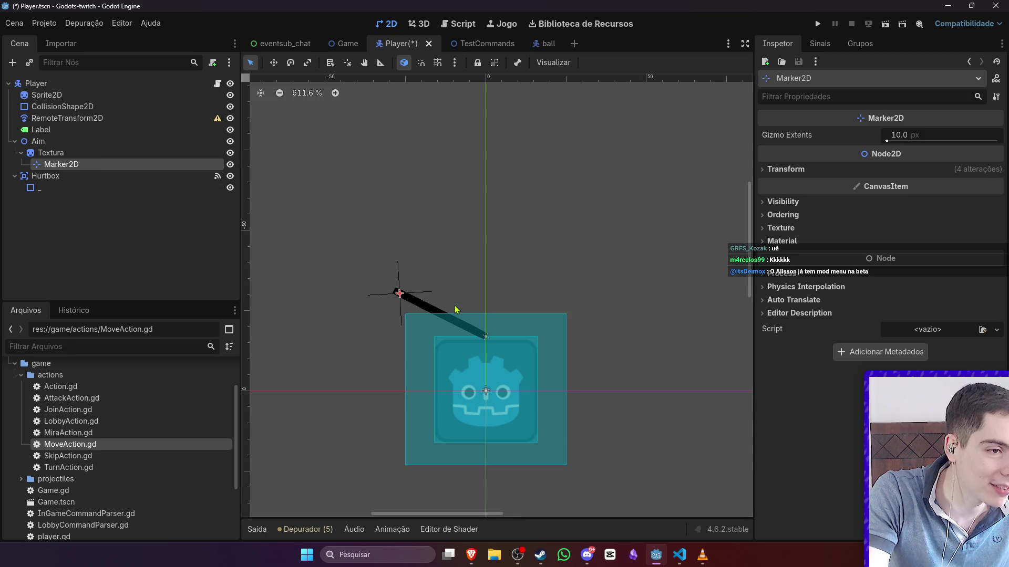
pyautogui.moveTo(400, 295); pyautogui.dragTo(357, 273)
pyautogui.click(465, 241)
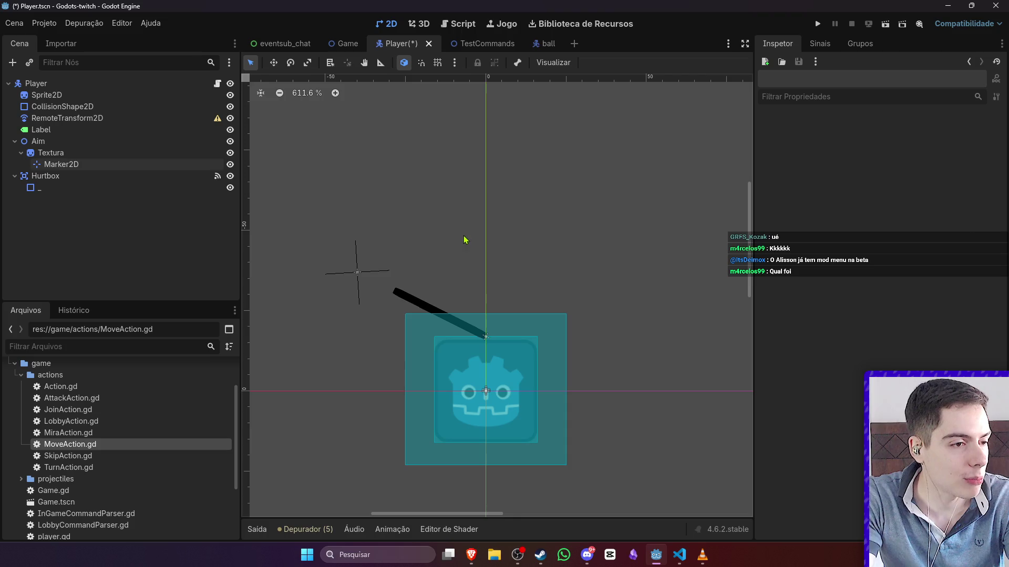
pyautogui.hotkey('ctrl', 's')
# - Rotate the Aim node back, save the Player scene, and go to the Game scene
pyautogui.click(100, 141)
pyautogui.moveTo(924, 190)
pyautogui.mouseDown()
pyautogui.moveTo(950, 194)
pyautogui.moveTo(907, 187)
pyautogui.moveTo(936, 196)
pyautogui.moveTo(923, 195)
pyautogui.mouseUp()
pyautogui.click(710, 196)
pyautogui.hotkey('ctrl', 's')
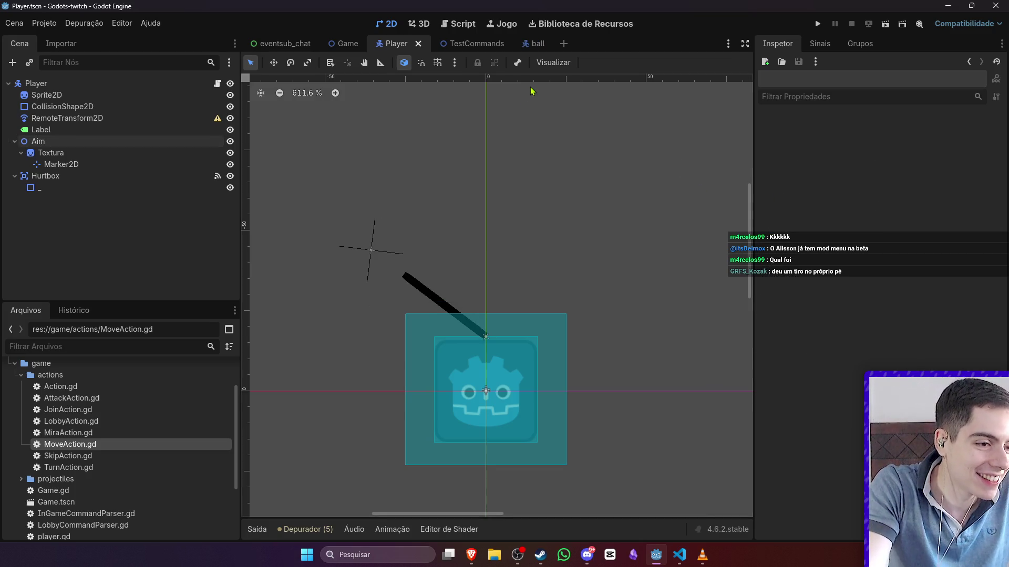
pyautogui.moveTo(345, 46)
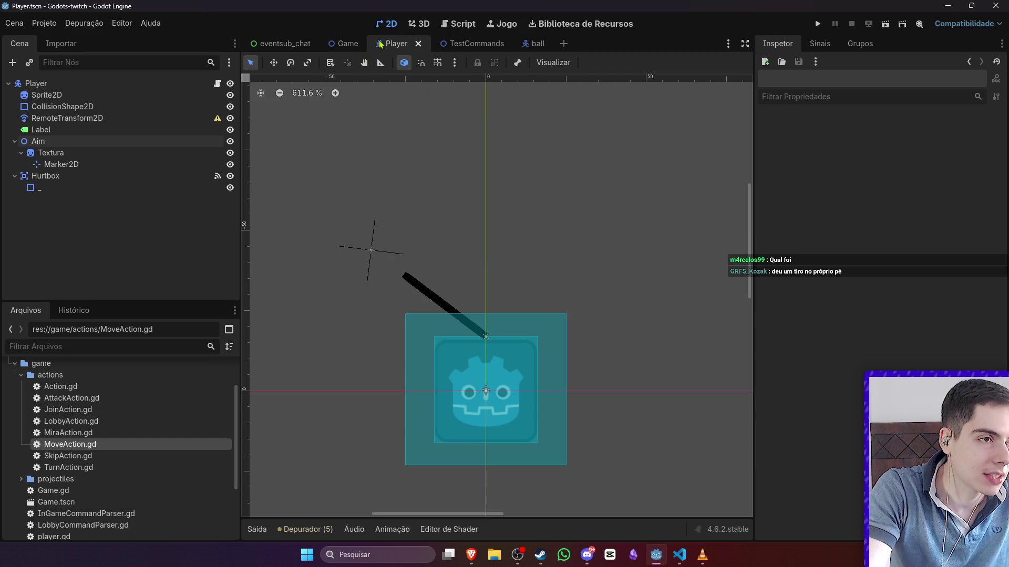
pyautogui.click(345, 44)
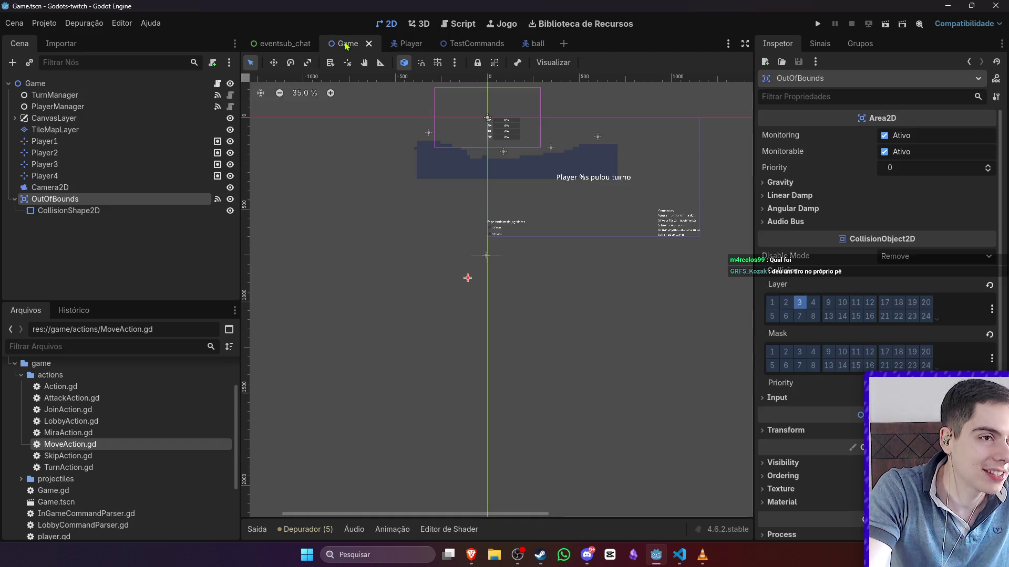
# - Look through the Player and TestCommands scenes and open player.gd, ending on the Game scene
pyautogui.moveTo(453, 46)
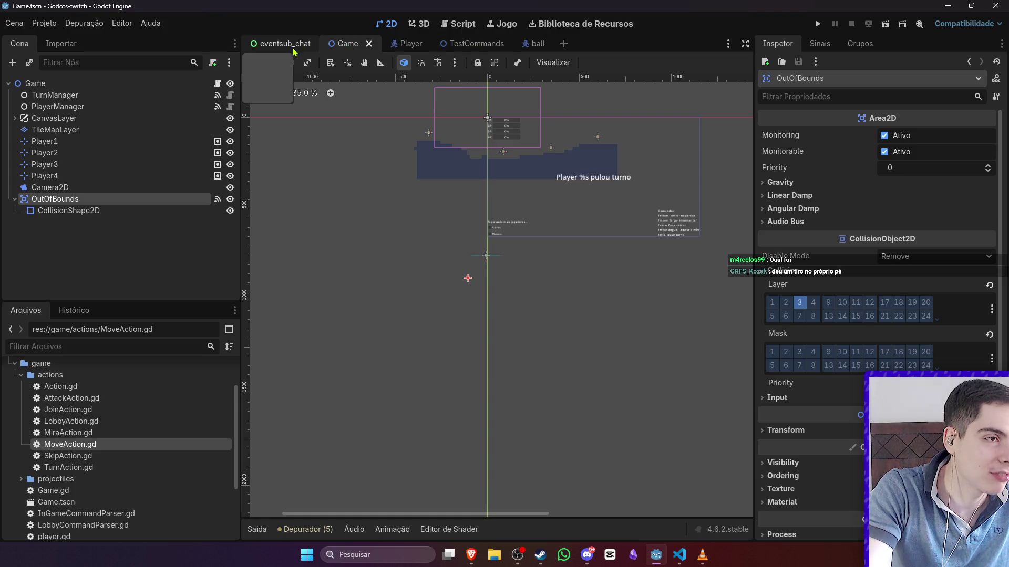
pyautogui.click(402, 46)
pyautogui.click(462, 50)
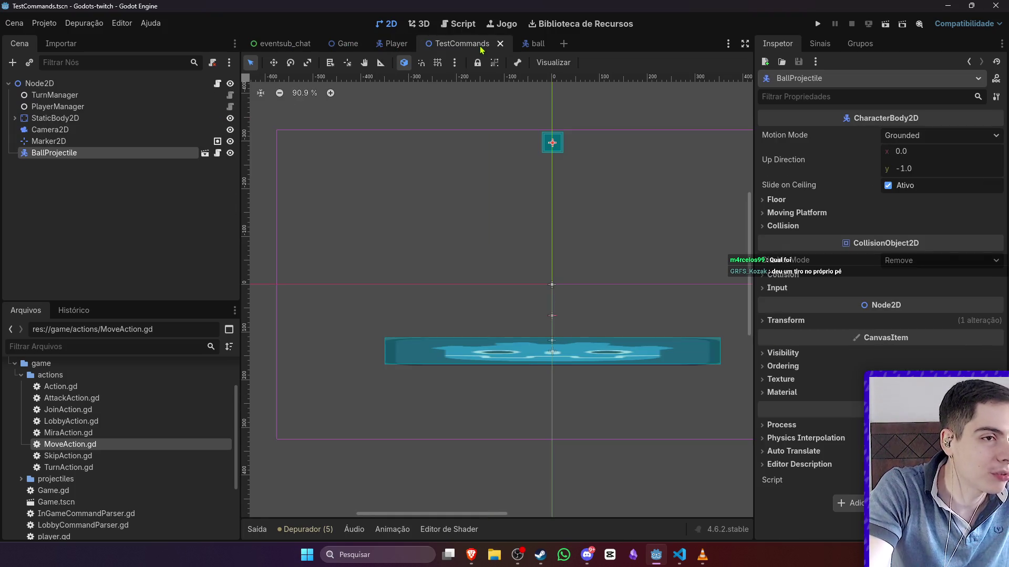
pyautogui.moveTo(340, 45)
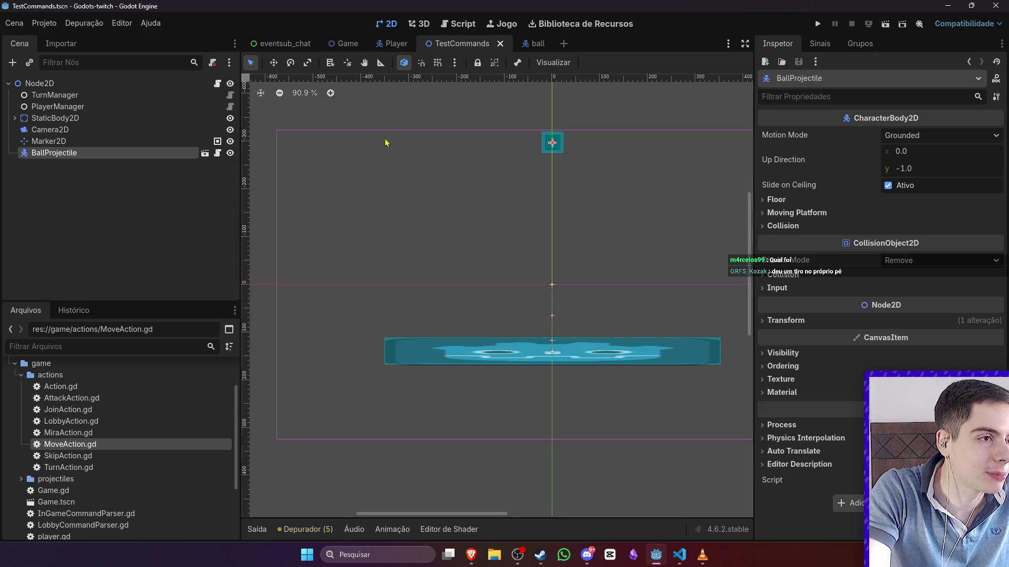
pyautogui.scroll(-6, 399, 181)
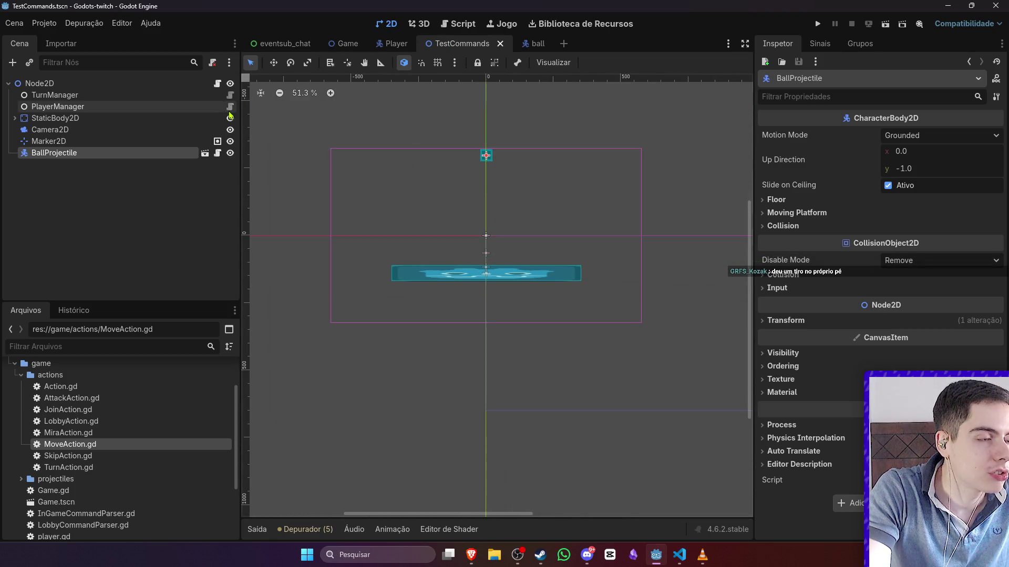
pyautogui.click(393, 44)
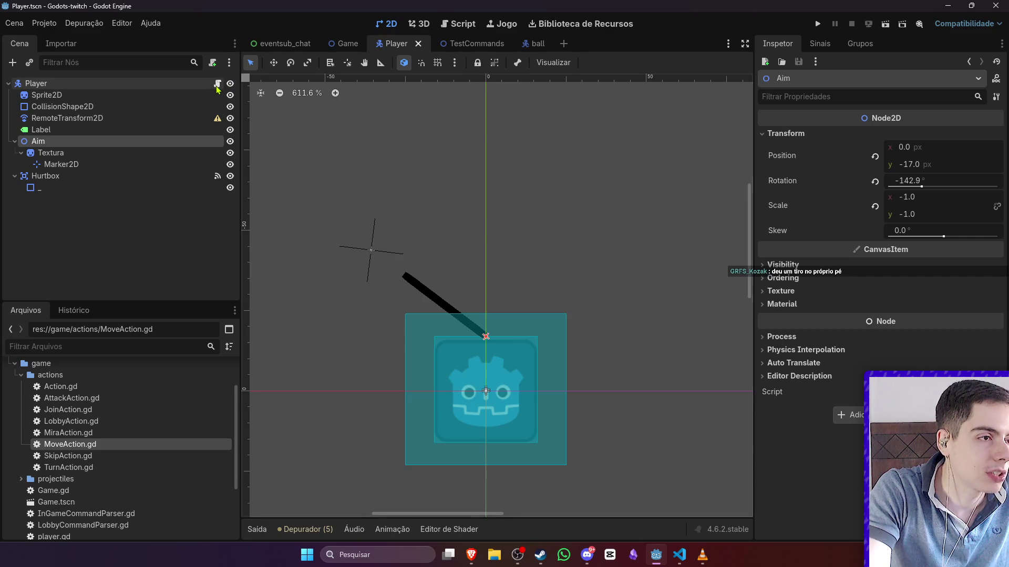
pyautogui.click(217, 84)
pyautogui.scroll(15, 445, 290)
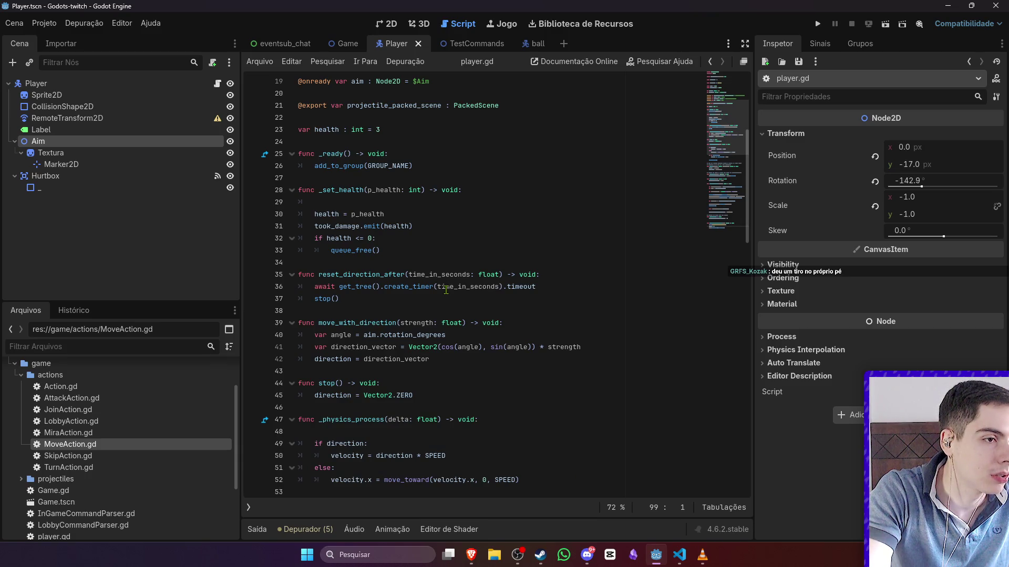
pyautogui.click(353, 51)
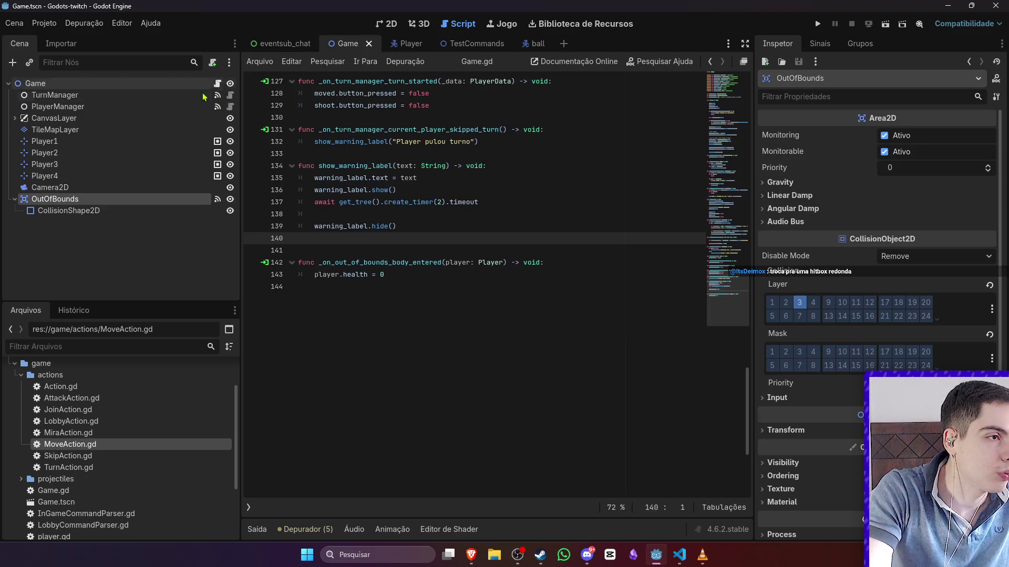
# - Review the took_damage connection and ProgressBar lookup in Game.gd, then check the web browser
pyautogui.click(230, 85)
pyautogui.click(229, 84)
pyautogui.scroll(12, 446, 268)
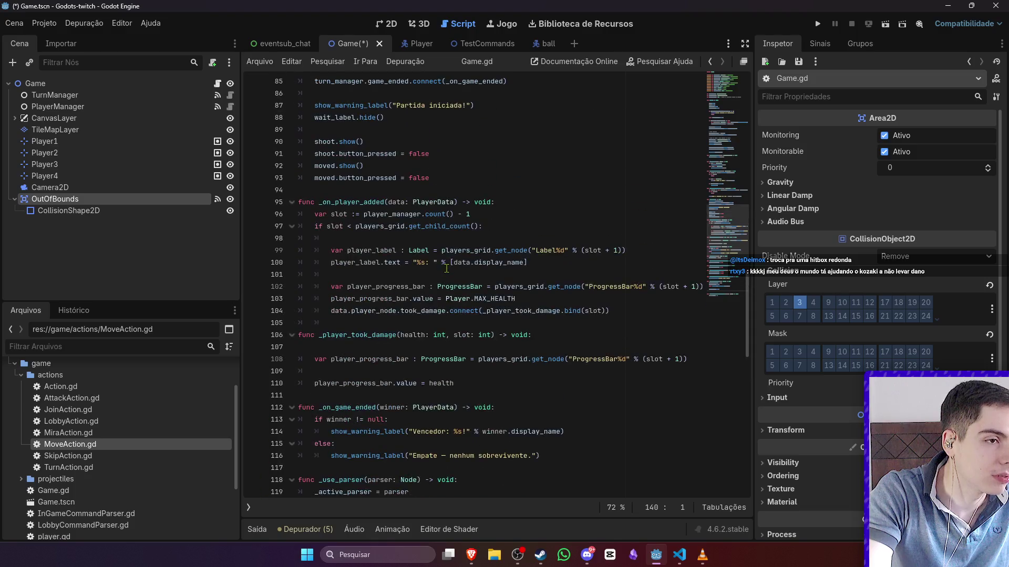
pyautogui.click(423, 312)
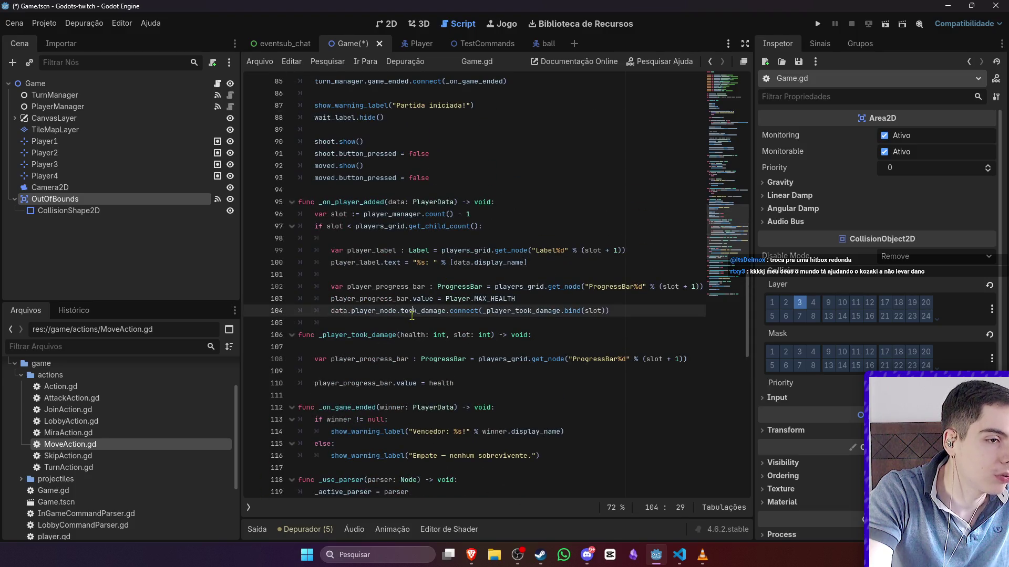
pyautogui.click(452, 319)
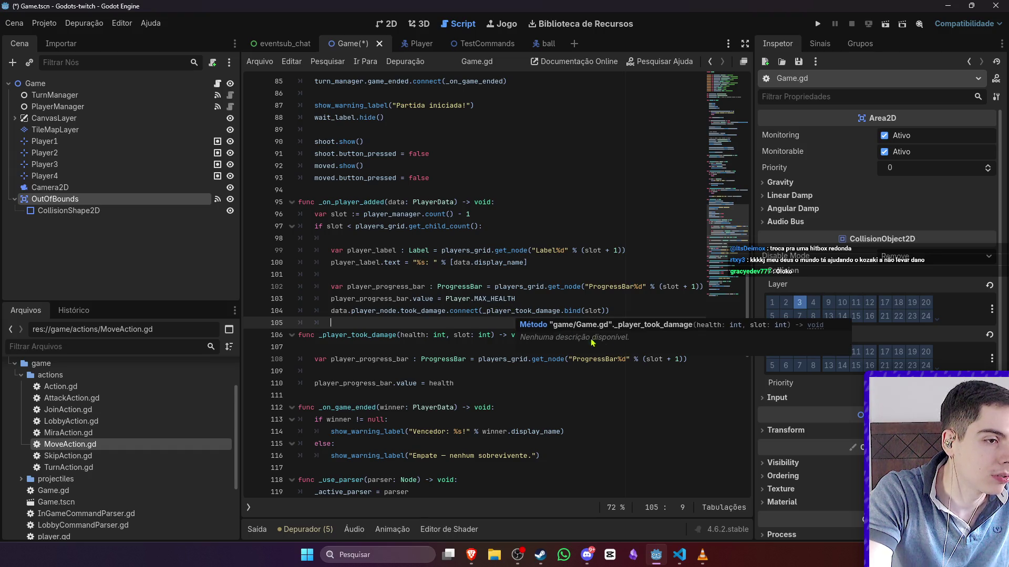
pyautogui.click(580, 360)
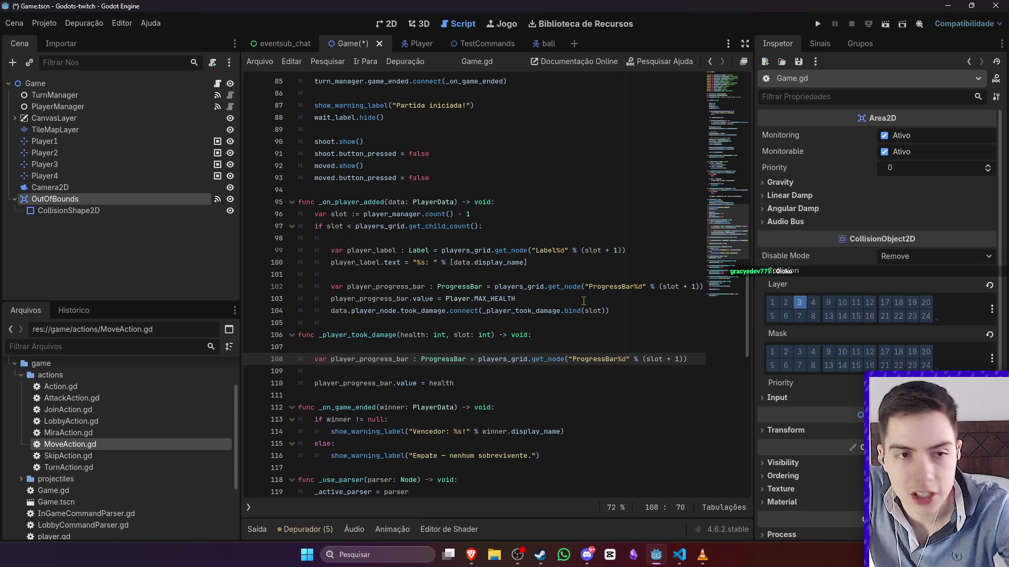
pyautogui.hotkey('alt', 'Tab')
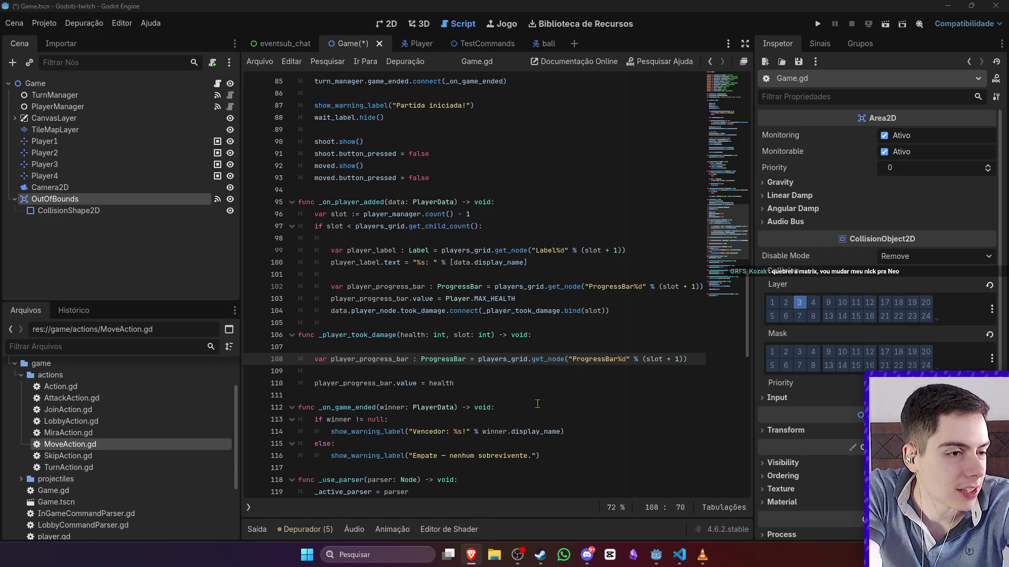
# - Start a print line after the took_damage connect call, then remove it again
pyautogui.moveTo(474, 302); pyautogui.dragTo(418, 310)
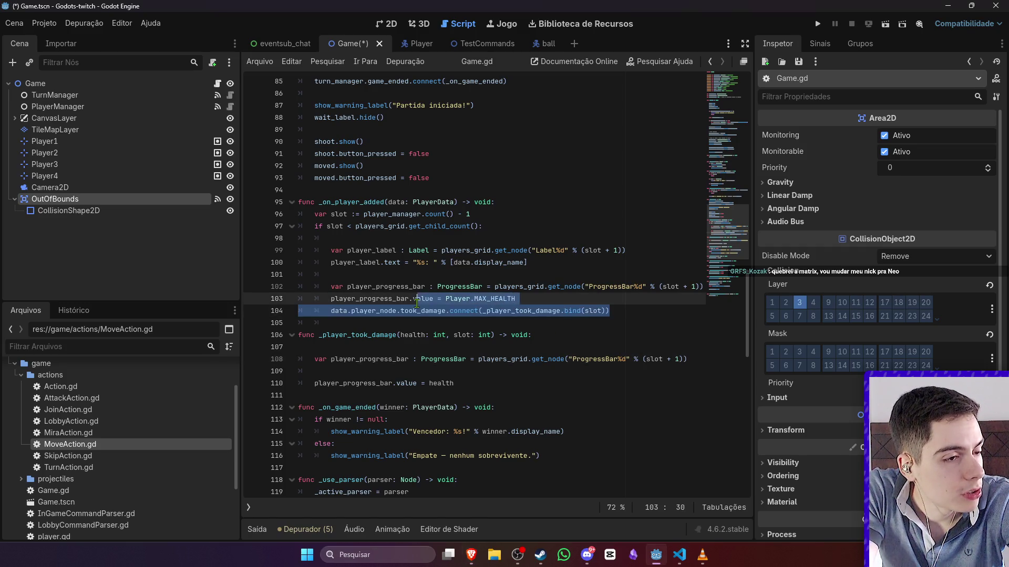
pyautogui.click(467, 303)
pyautogui.click(622, 371)
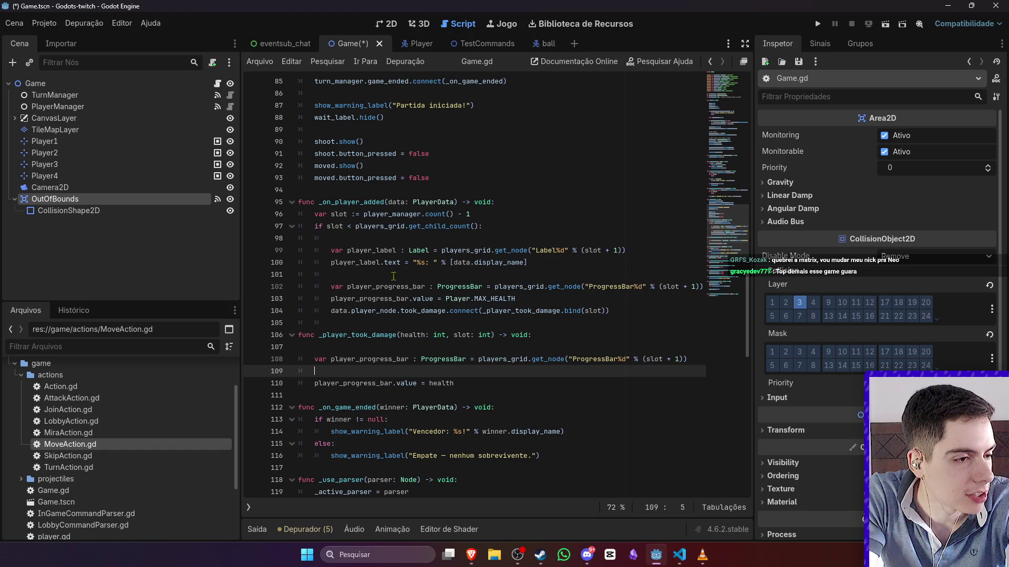
pyautogui.click(660, 319)
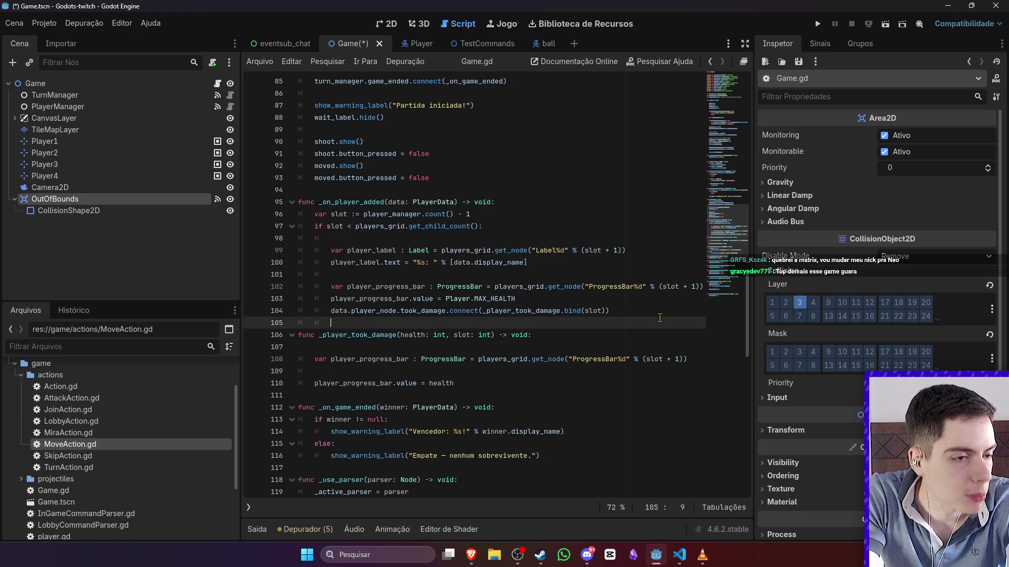
pyautogui.click(653, 310)
pyautogui.press('Return')
pyautogui.write('pr')
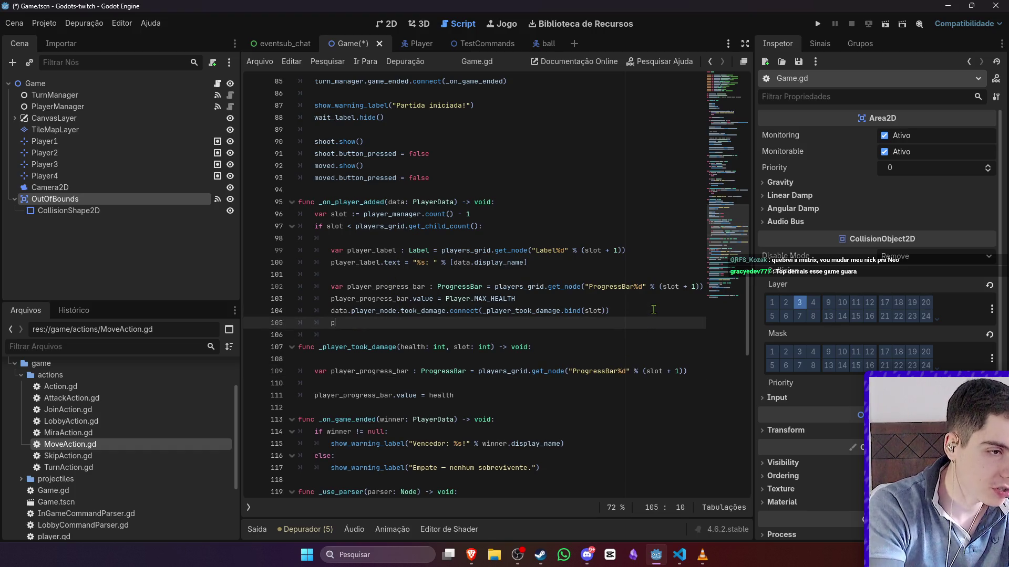
pyautogui.press('BackSpace')
pyautogui.press('BackSpace')
pyautogui.press('BackSpace')
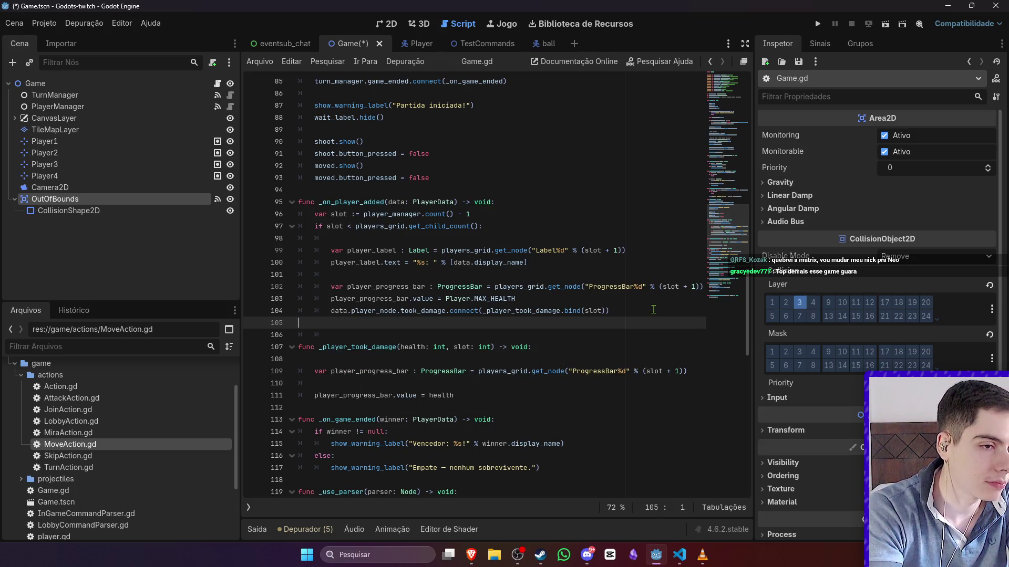
pyautogui.press('BackSpace')
# - Open the Signal.connect() documentation from the connect call on line 104
pyautogui.click(602, 302)
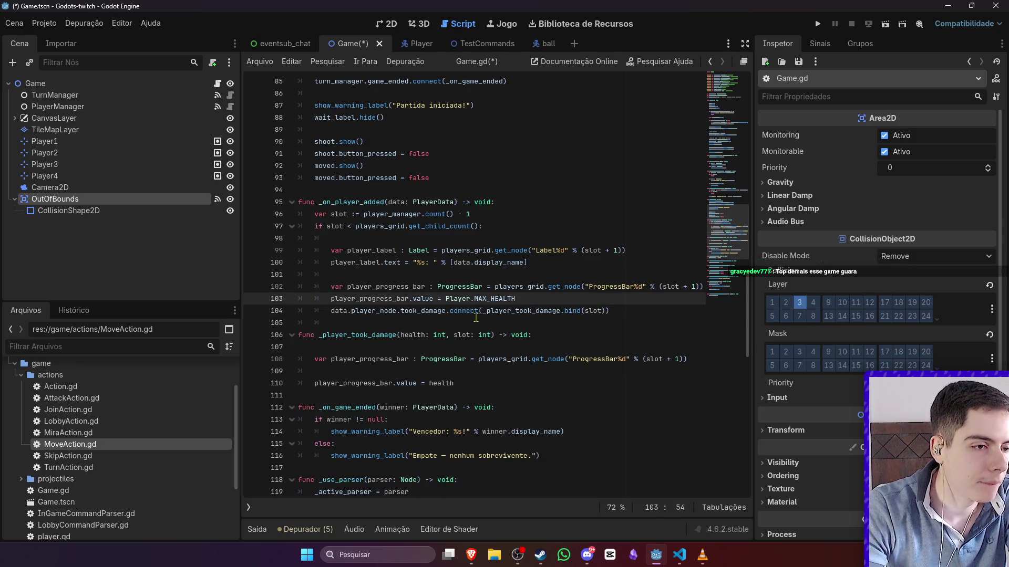
pyautogui.press('Down')
pyautogui.press('Home')
pyautogui.press('Home')
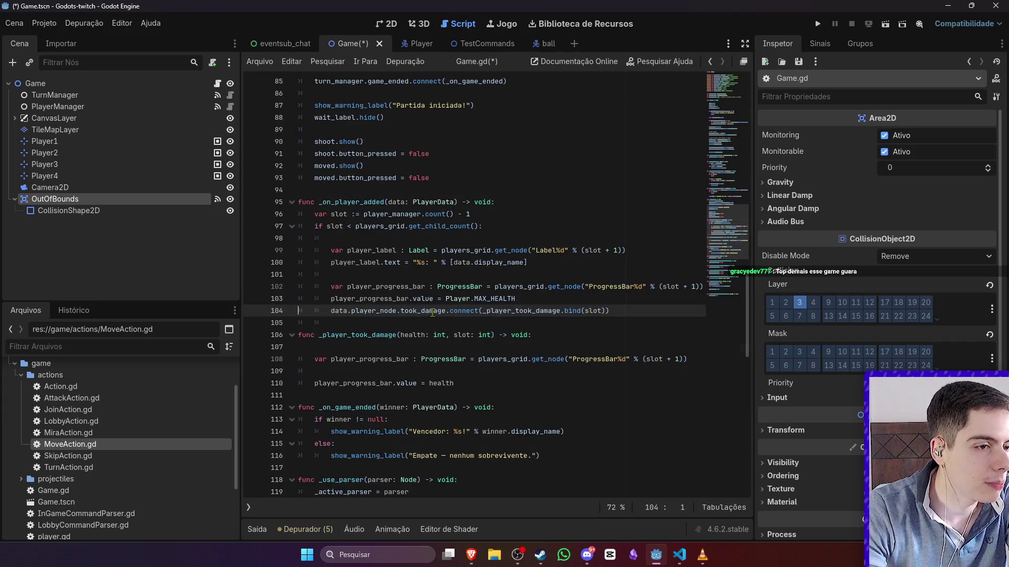
pyautogui.keyDown('ctrl'); pyautogui.click(458, 314); pyautogui.keyUp('ctrl')
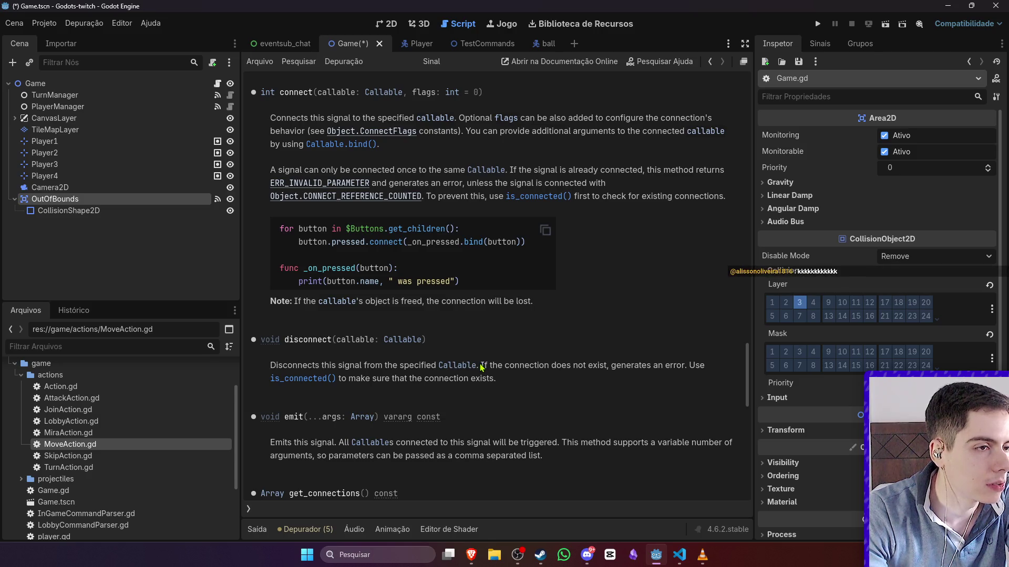
# - Check connect's ConnectFlags docs, then add print("tomou dano") to _player_took_damage and save
pyautogui.click(393, 138)
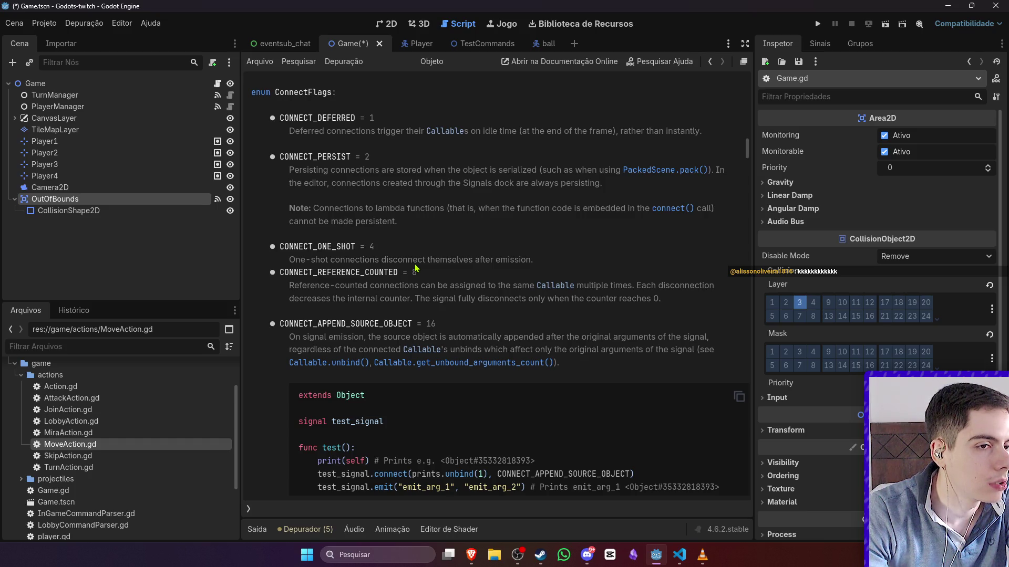
pyautogui.hotkey('alt', 'Left')
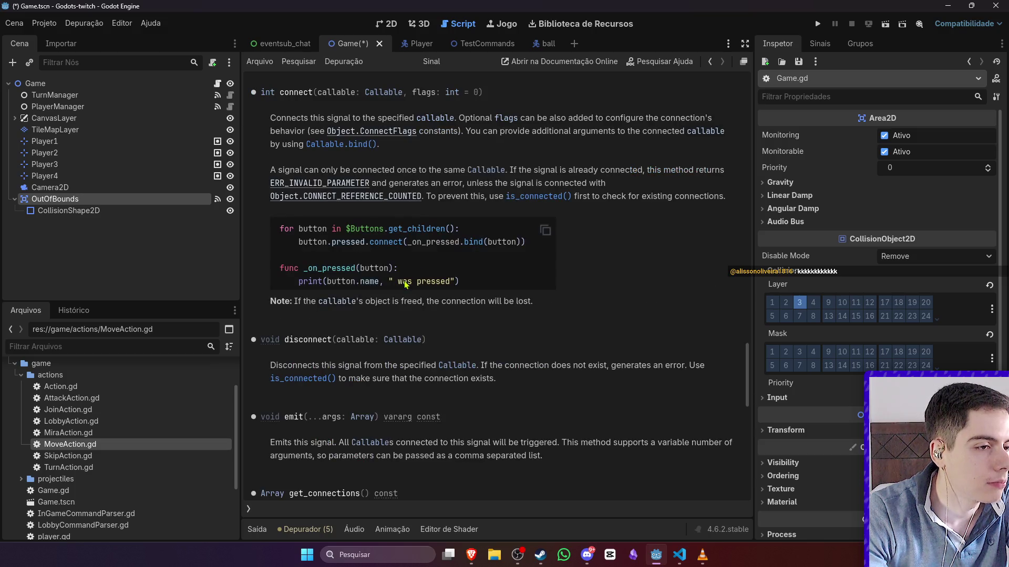
pyautogui.hotkey('alt', 'Left')
pyautogui.click(558, 349)
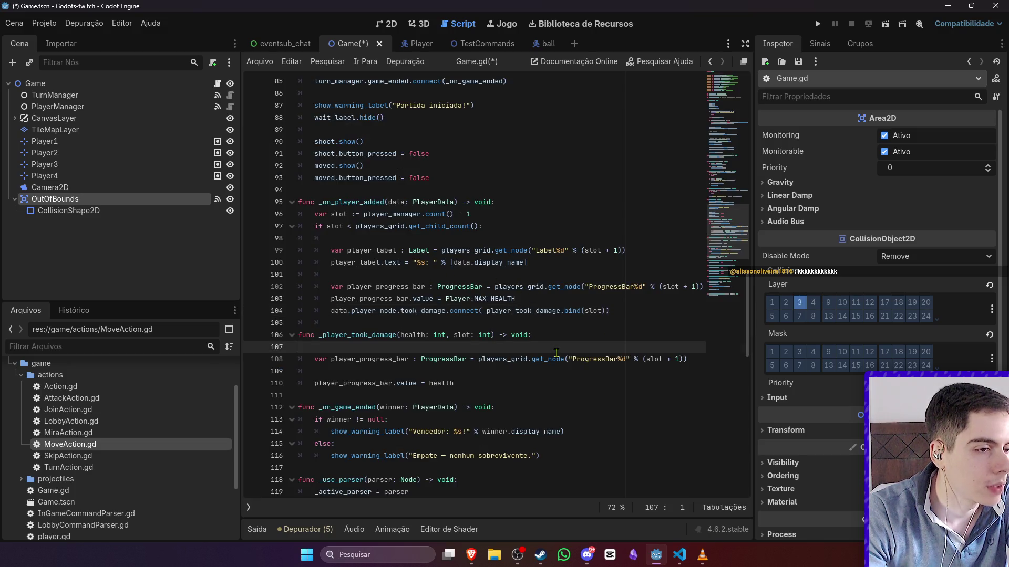
pyautogui.press('Tab')
pyautogui.write('prin')
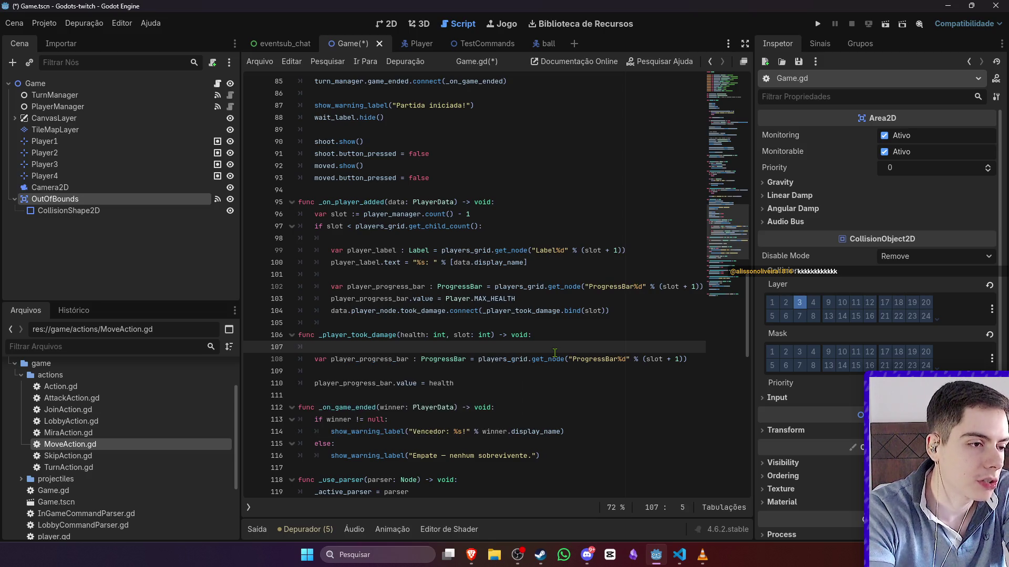
pyautogui.write('t("tomou dano')
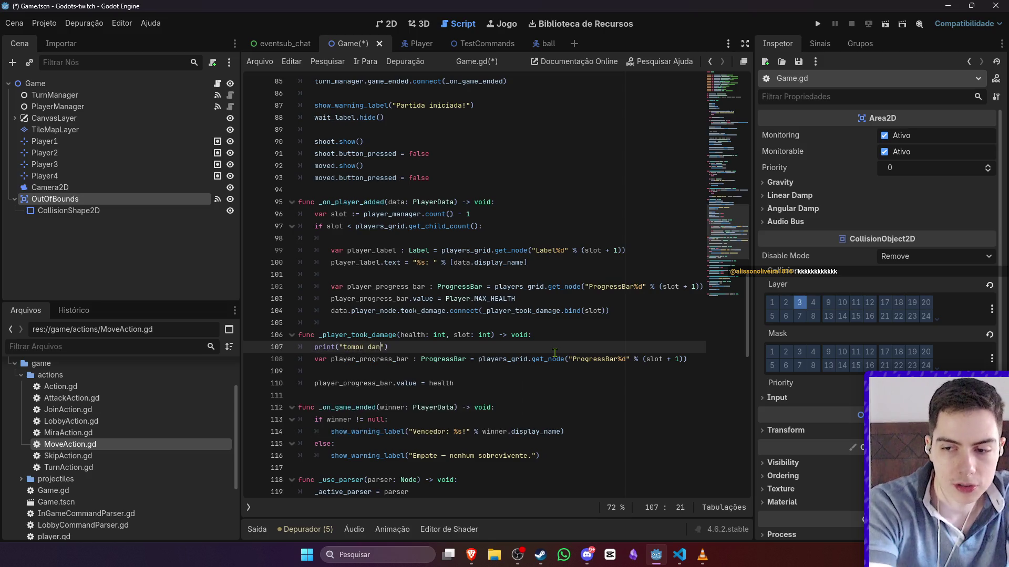
pyautogui.hotkey('ctrl', 's')
# - Store the took_damage connect result in a new variable named connection
pyautogui.click(578, 301)
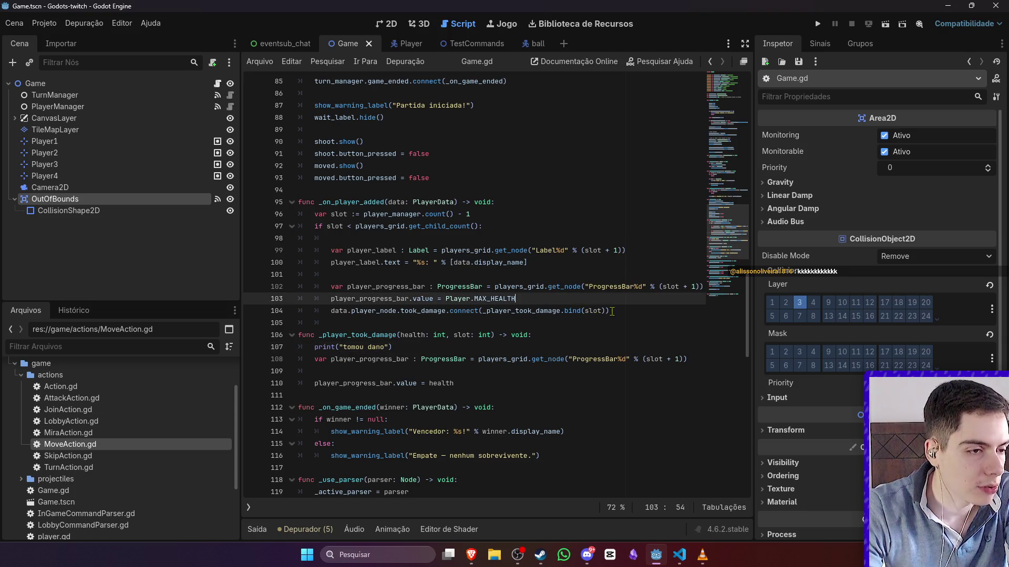
pyautogui.click(632, 311)
pyautogui.click(625, 301)
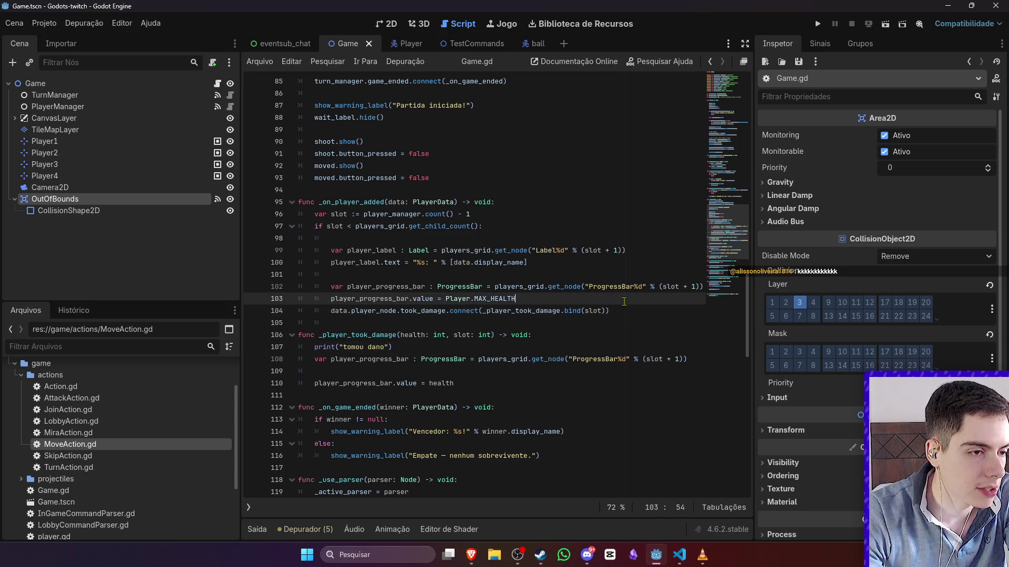
pyautogui.press('Return')
pyautogui.write('print("')
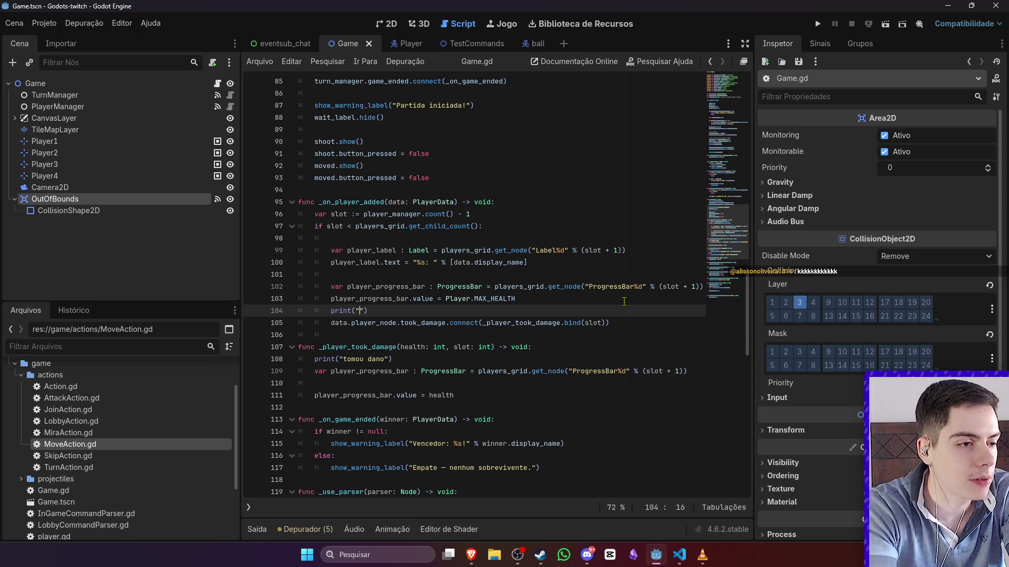
pyautogui.press('BackSpace')
pyautogui.press('BackSpace')
pyautogui.press('BackSpace')
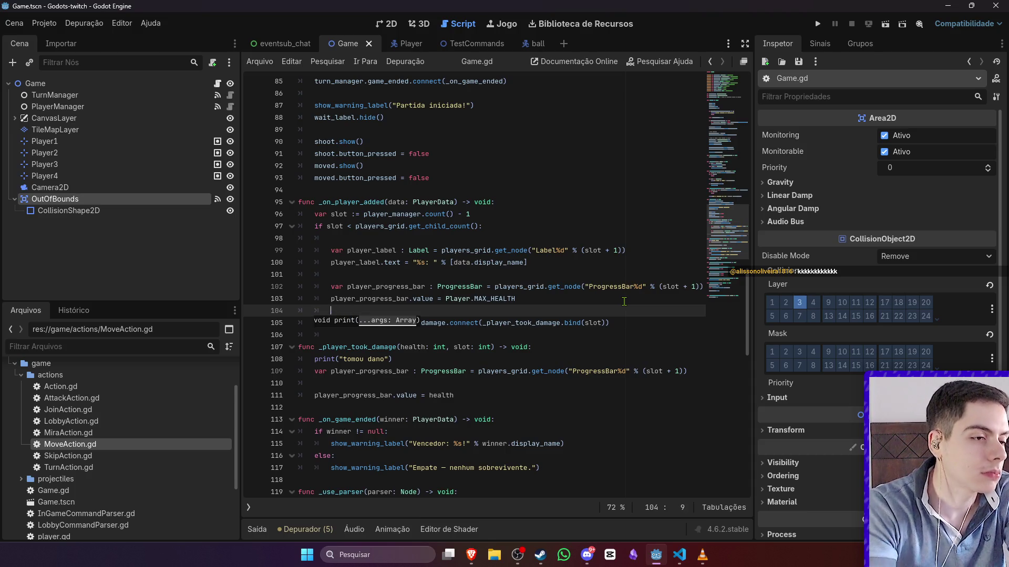
pyautogui.press('Down')
pyautogui.write('var connect =')
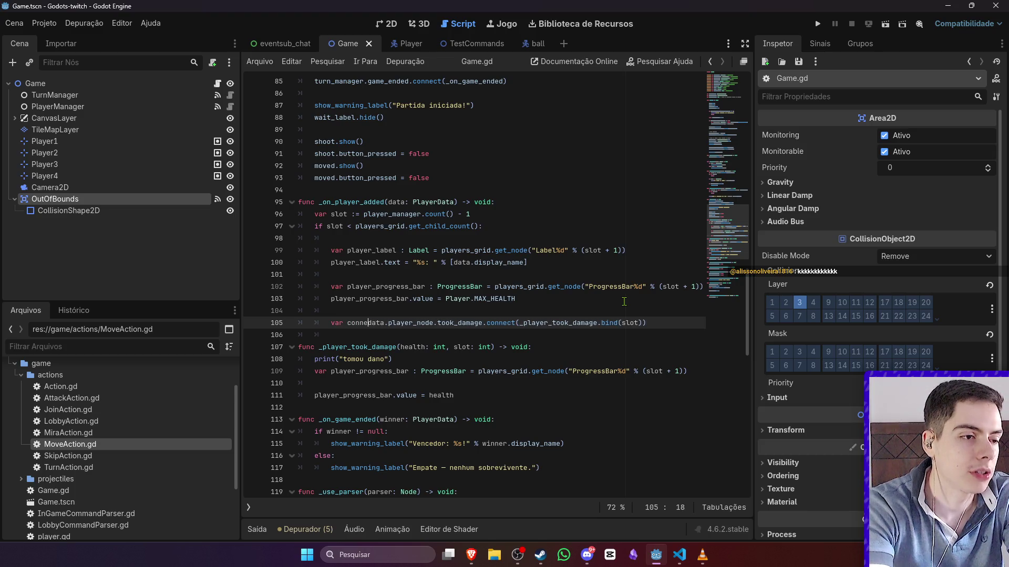
pyautogui.click(379, 323)
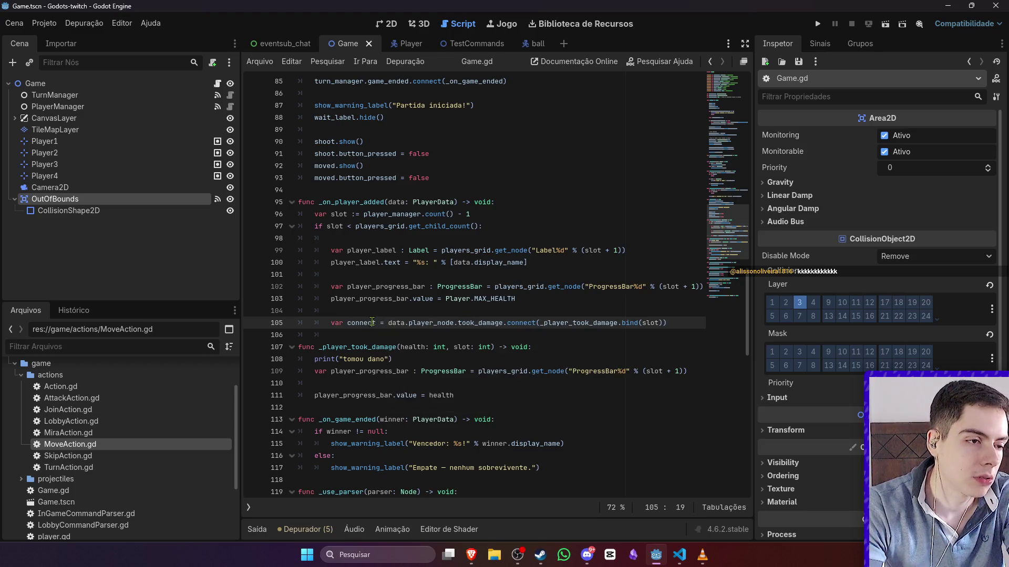
pyautogui.write('ion')
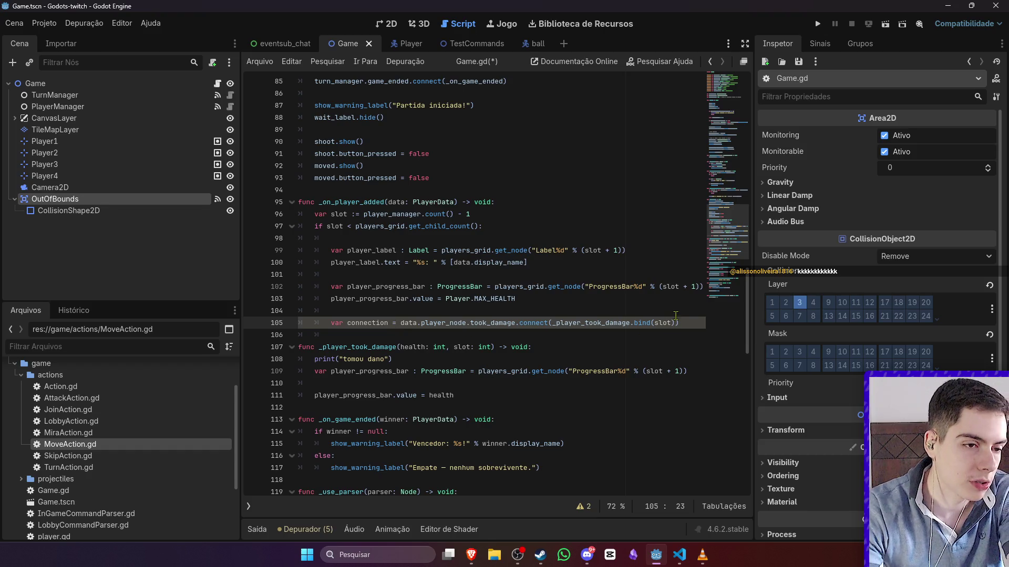
# - Add print("Connection: ", connection) below it and save Game.gd
pyautogui.click(689, 323)
pyautogui.press('Return')
pyautogui.write('print("Con')
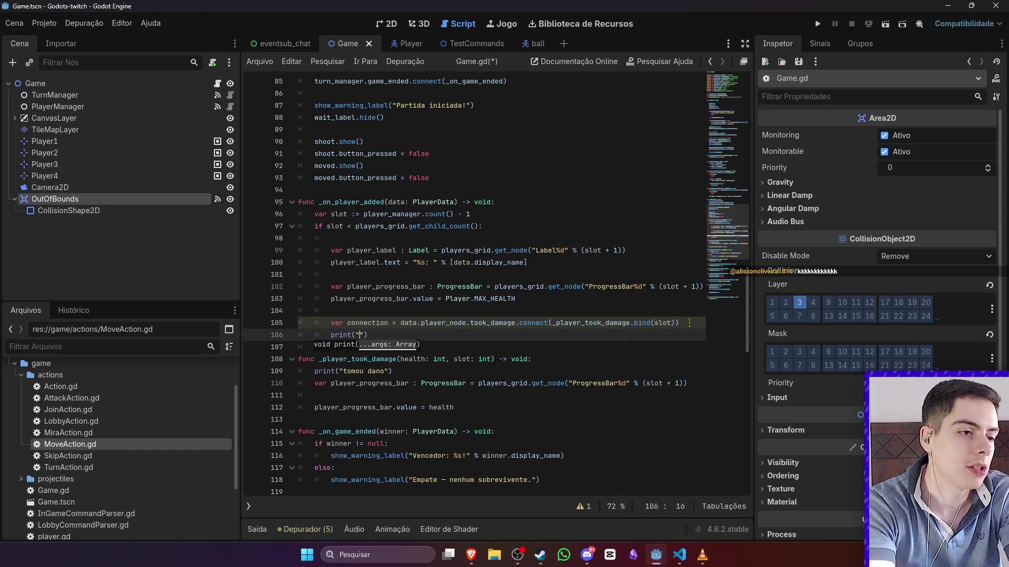
pyautogui.write('nection: co')
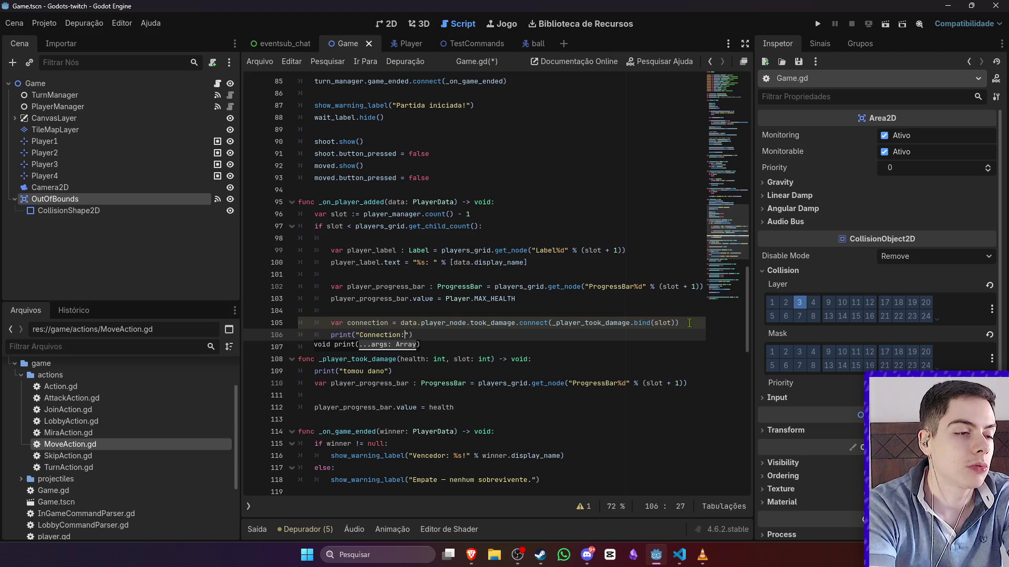
pyautogui.write('nnection')
pyautogui.hotkey('ctrl', 's')
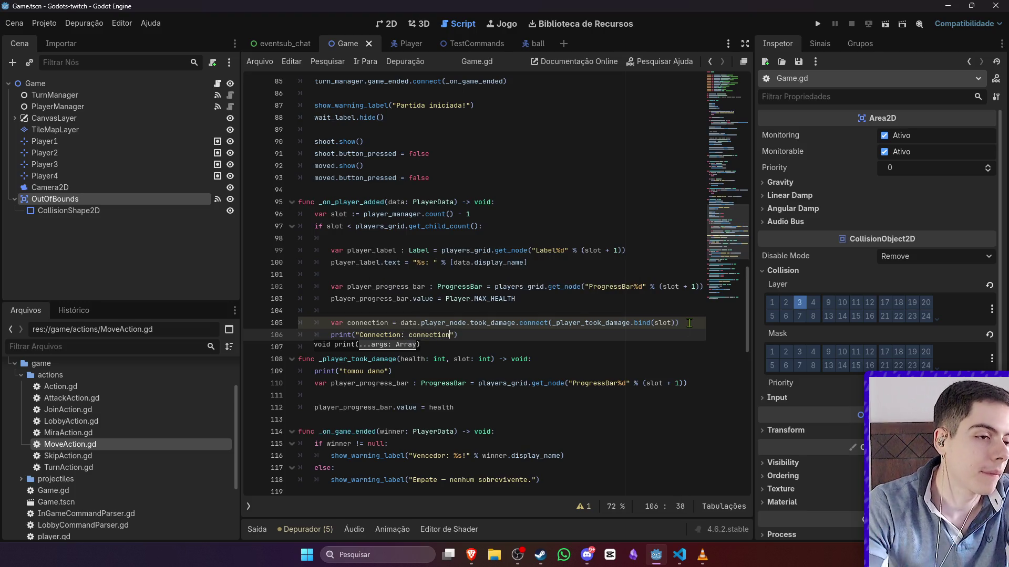
pyautogui.click(404, 44)
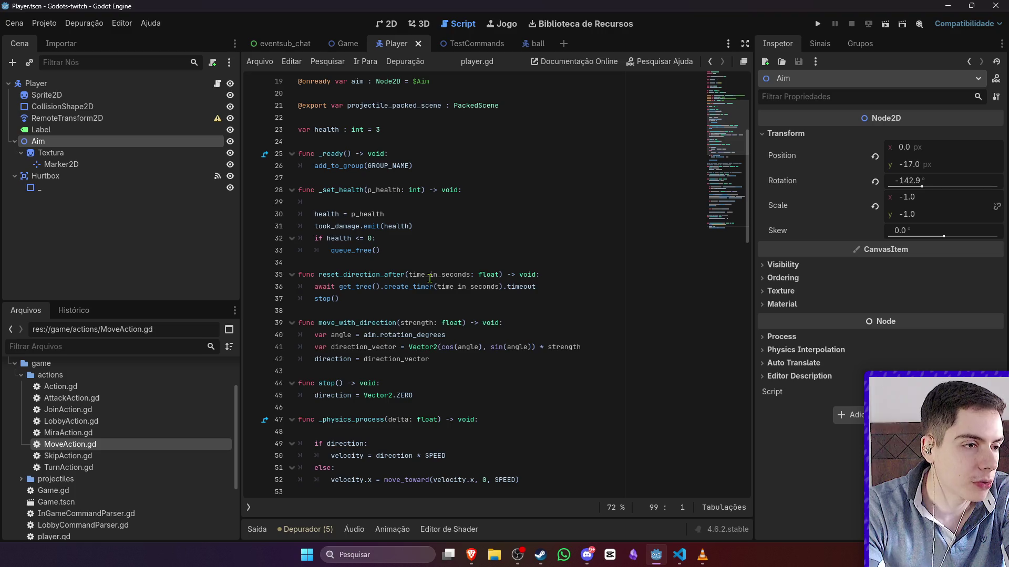
# - Append ': set = _set_health' to the health variable on line 23 of Player.gd, then return to the Game scene
pyautogui.click(383, 155)
pyautogui.scroll(2, 392, 179)
pyautogui.click(398, 194)
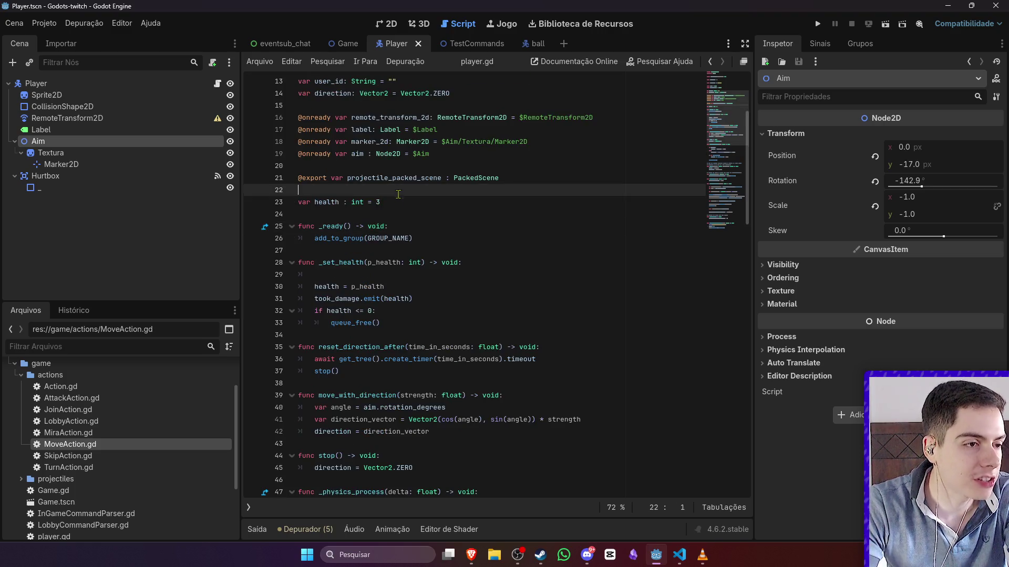
pyautogui.click(398, 202)
pyautogui.write('set ')
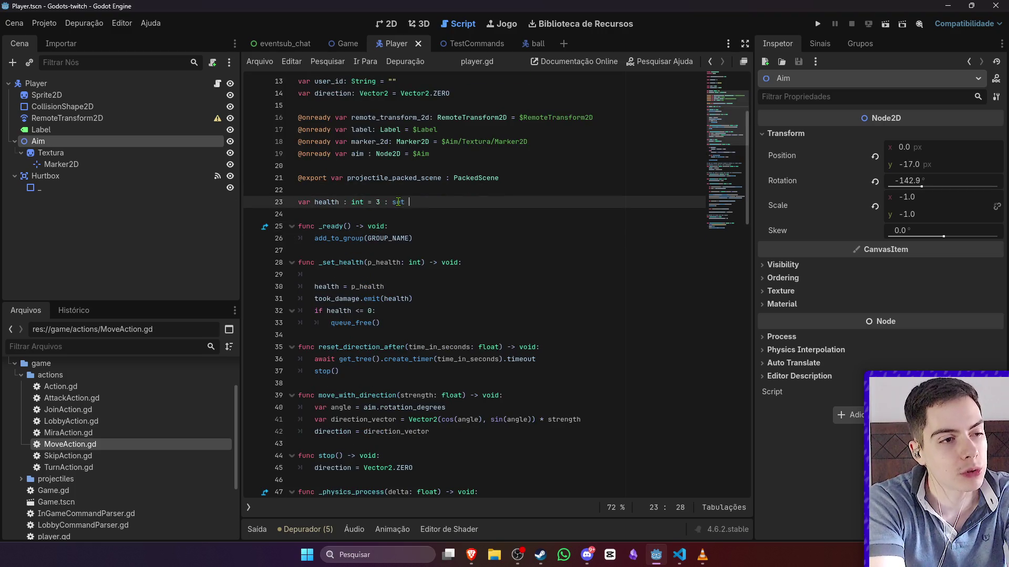
pyautogui.write('= _set')
pyautogui.press('Return')
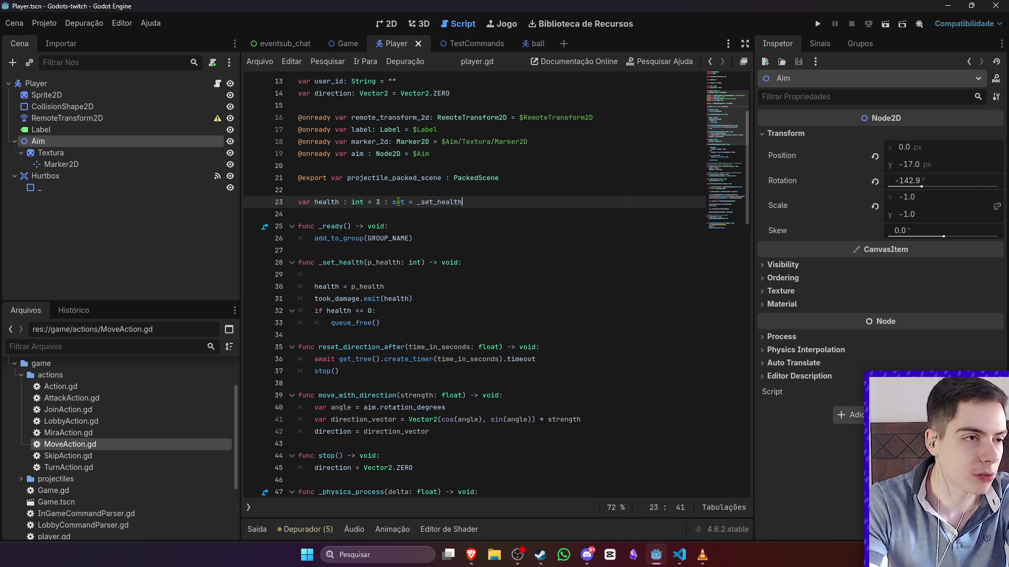
pyautogui.click(342, 45)
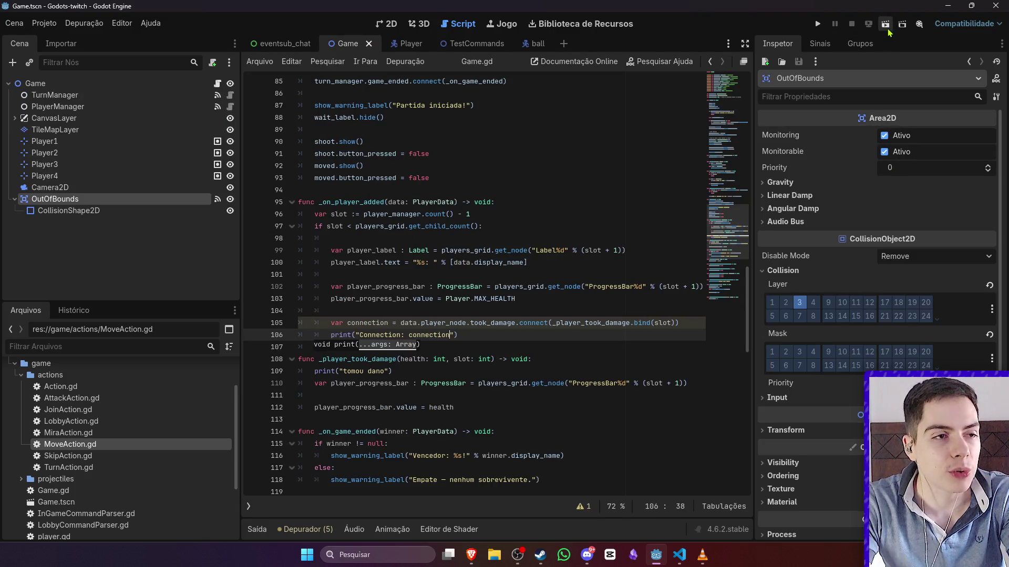
# - Run the game, confirm hits lower players' health bars to 33% and 67%, then stop
pyautogui.click(886, 24)
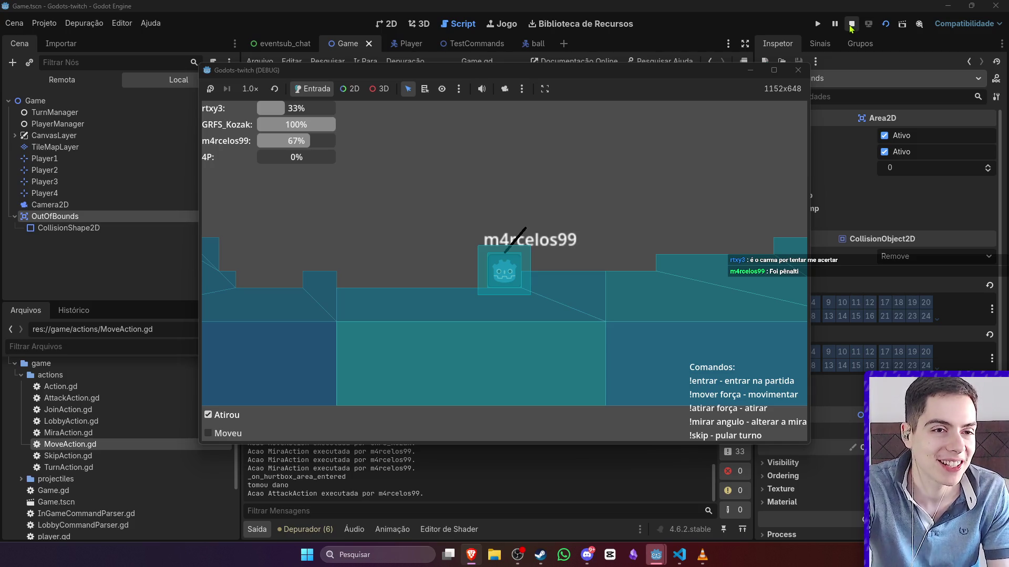
pyautogui.click(852, 27)
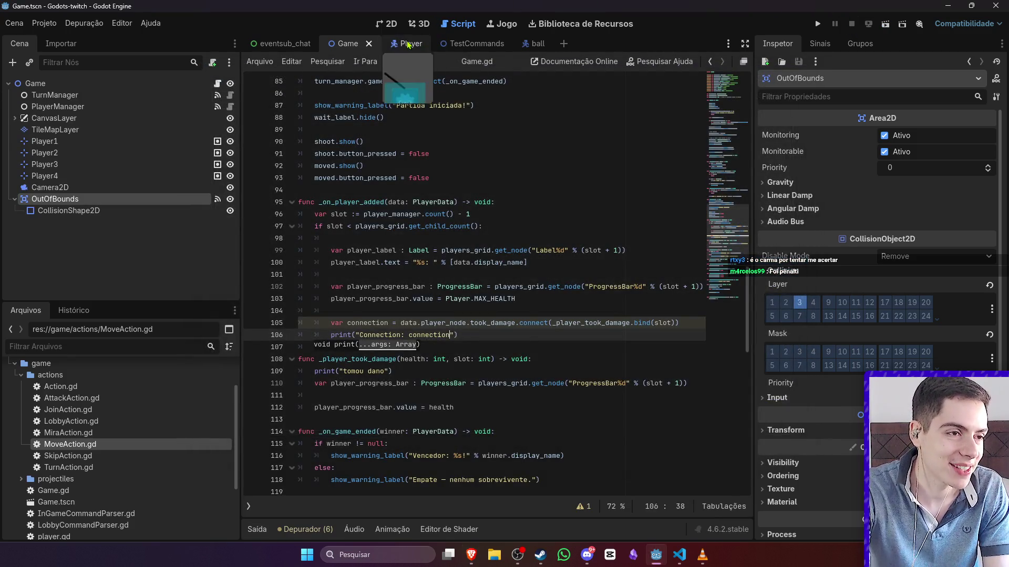
# - In the Player scene's 2D view, shrink the body and hurtbox collision rectangles toward the sprite
pyautogui.click(404, 43)
pyautogui.click(386, 23)
pyautogui.click(533, 342)
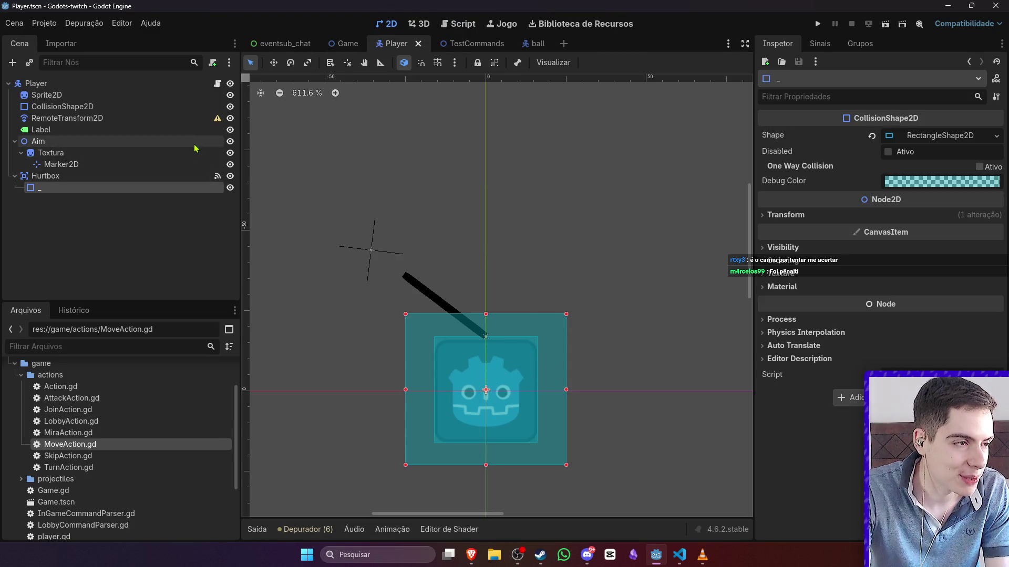
pyautogui.click(195, 106)
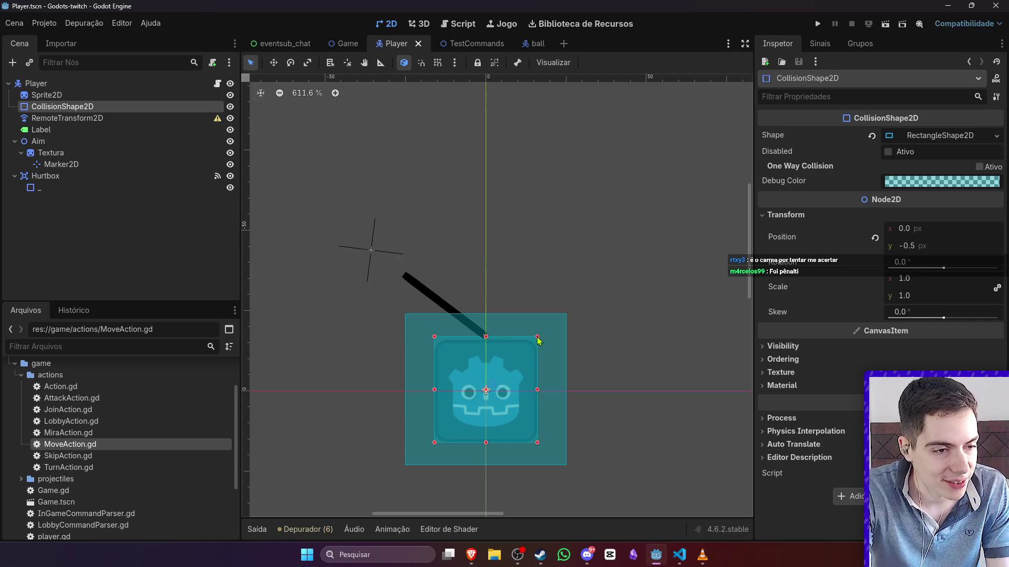
pyautogui.moveTo(538, 341); pyautogui.dragTo(528, 347)
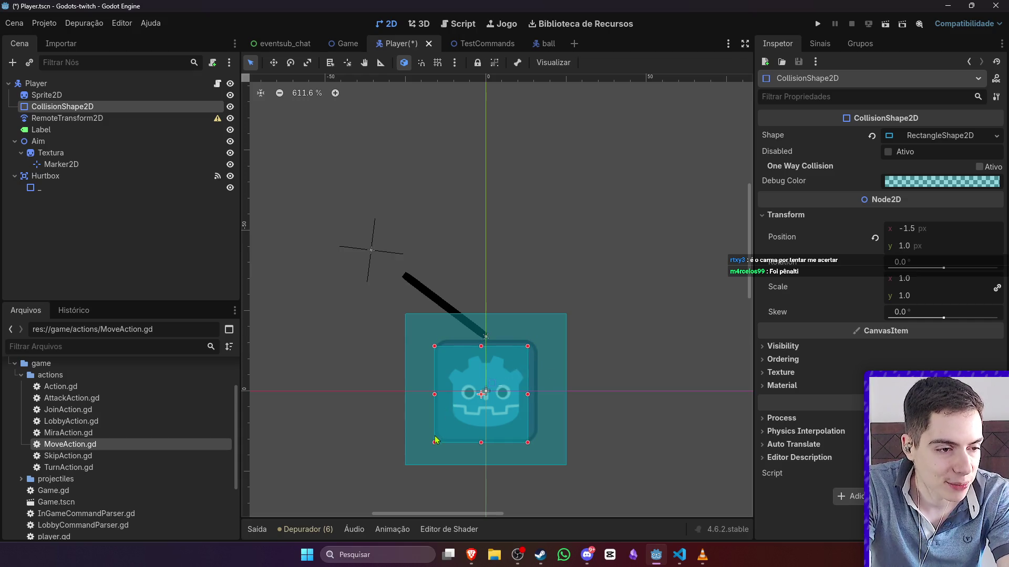
pyautogui.moveTo(436, 442); pyautogui.dragTo(447, 433)
pyautogui.click(565, 316)
pyautogui.moveTo(565, 315); pyautogui.dragTo(538, 344)
pyautogui.moveTo(406, 466); pyautogui.dragTo(442, 437)
pyautogui.moveTo(536, 341); pyautogui.dragTo(531, 342)
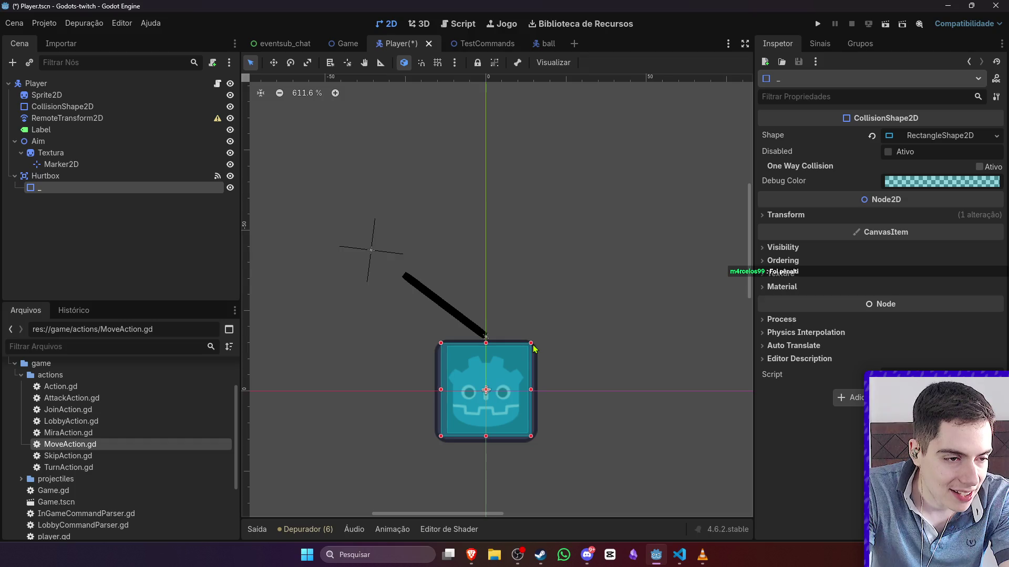
# - Tighten the body collision rectangle inside the sprite and save the Player scene
pyautogui.click(143, 153)
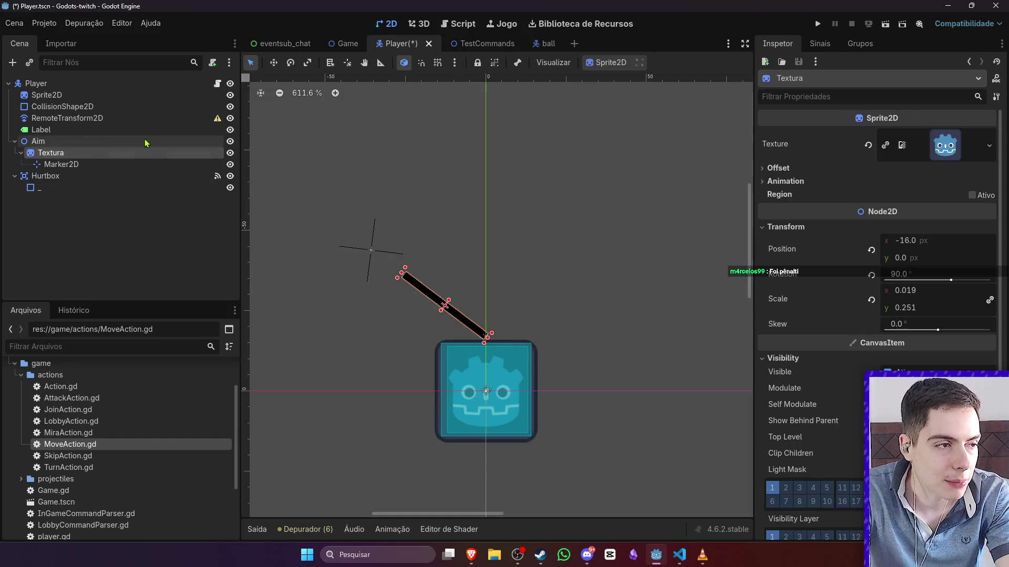
pyautogui.click(147, 140)
pyautogui.click(150, 130)
pyautogui.click(149, 118)
pyautogui.click(150, 107)
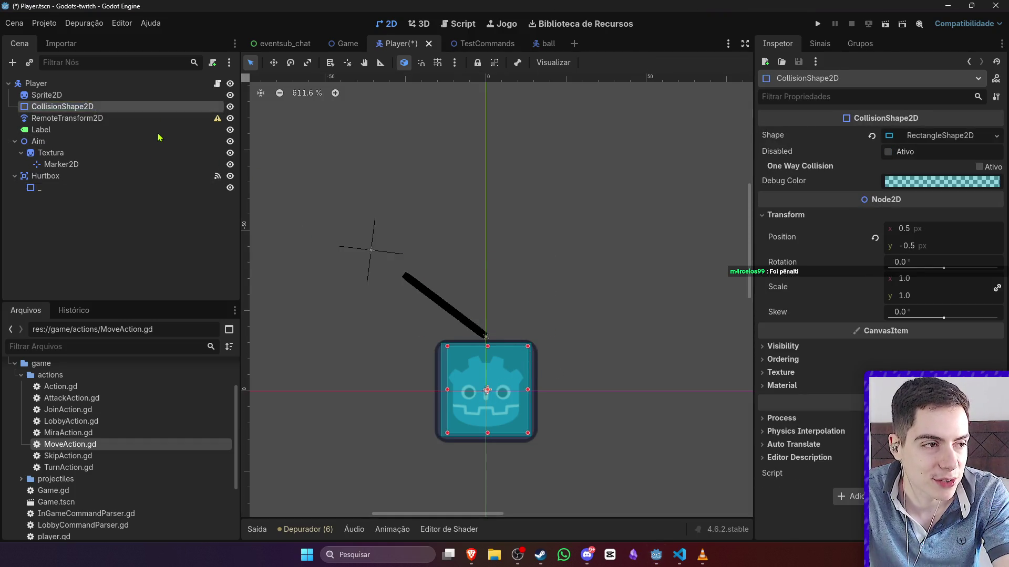
pyautogui.click(151, 110)
pyautogui.press('Escape')
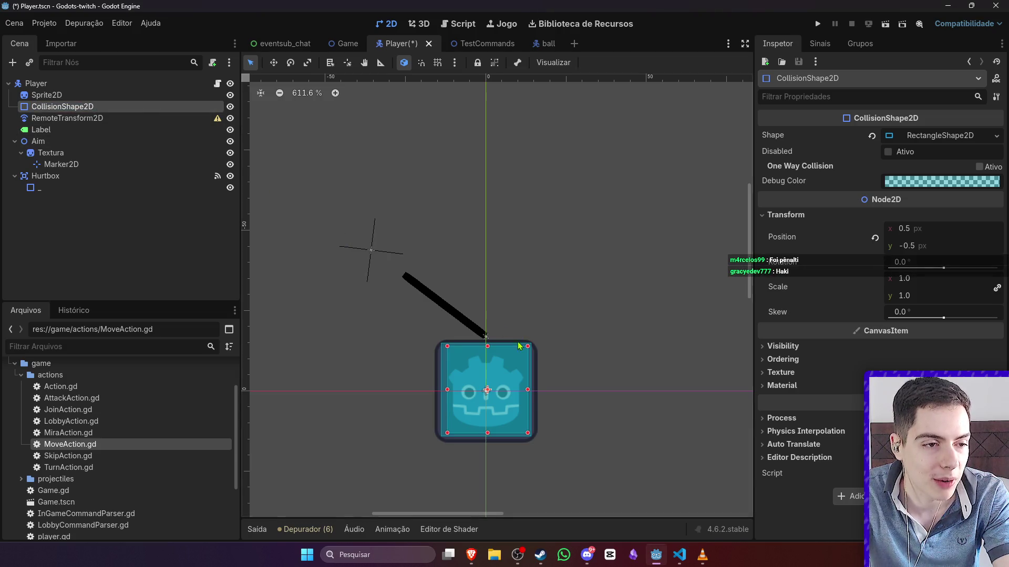
pyautogui.moveTo(527, 347); pyautogui.dragTo(521, 353)
pyautogui.moveTo(447, 433); pyautogui.dragTo(453, 426)
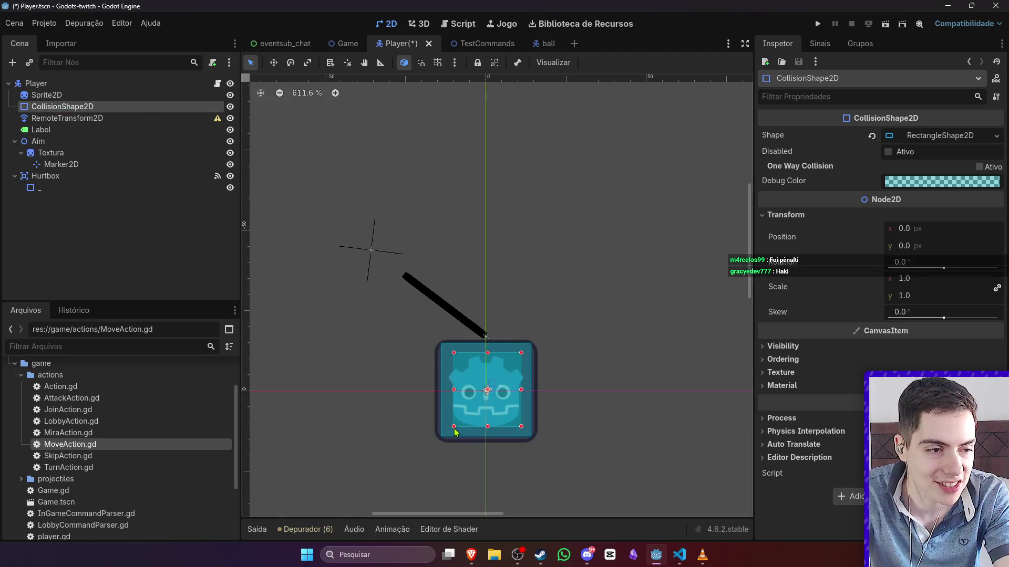
pyautogui.click(581, 378)
pyautogui.hotkey('ctrl', 's')
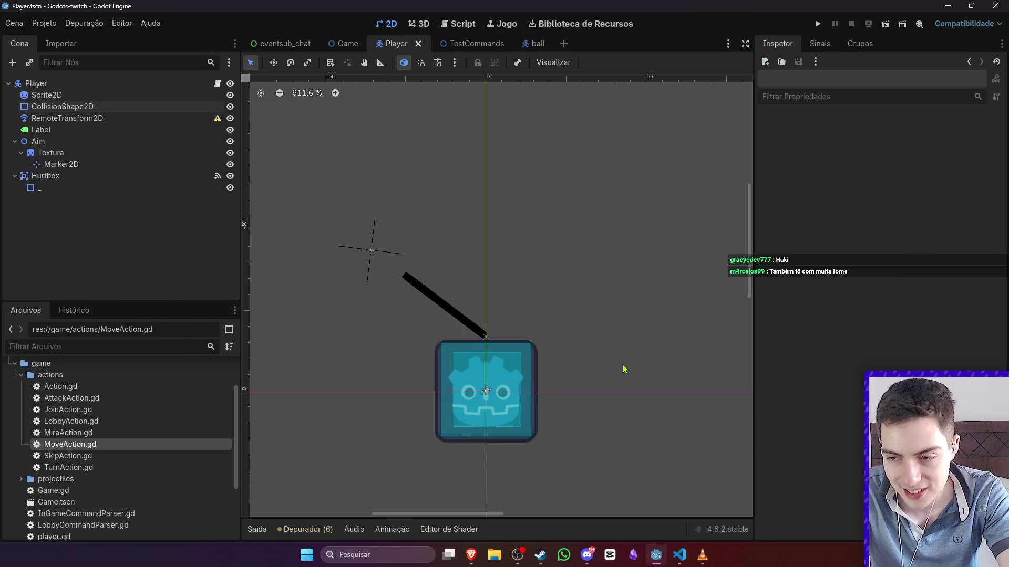
# - Recheck the hurtbox, body shape and Label, undo a stray corner adjustment, and save Player.tscn again
pyautogui.scroll(2, 449, 386)
pyautogui.click(492, 340)
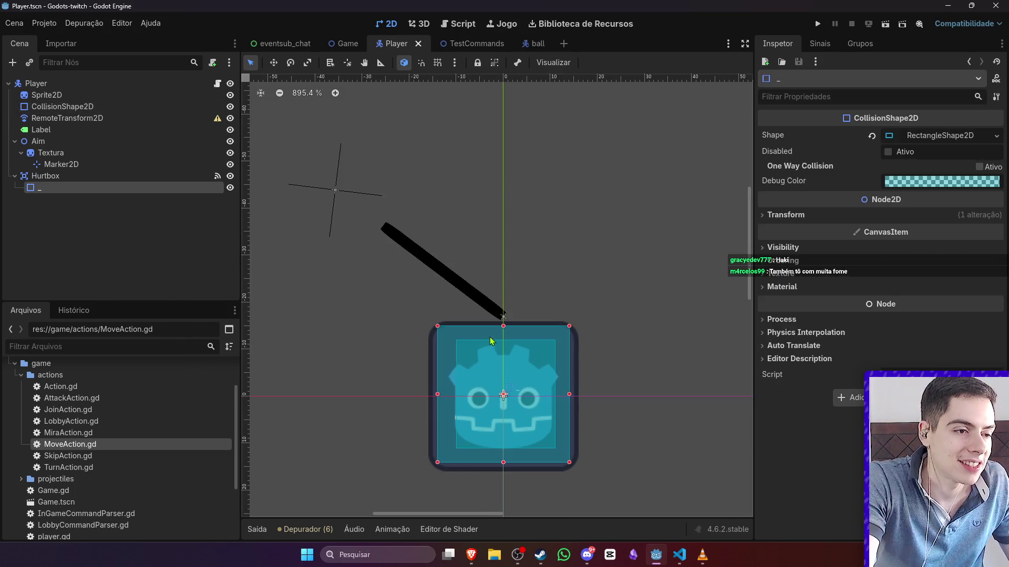
pyautogui.click(591, 264)
pyautogui.scroll(-3, 599, 263)
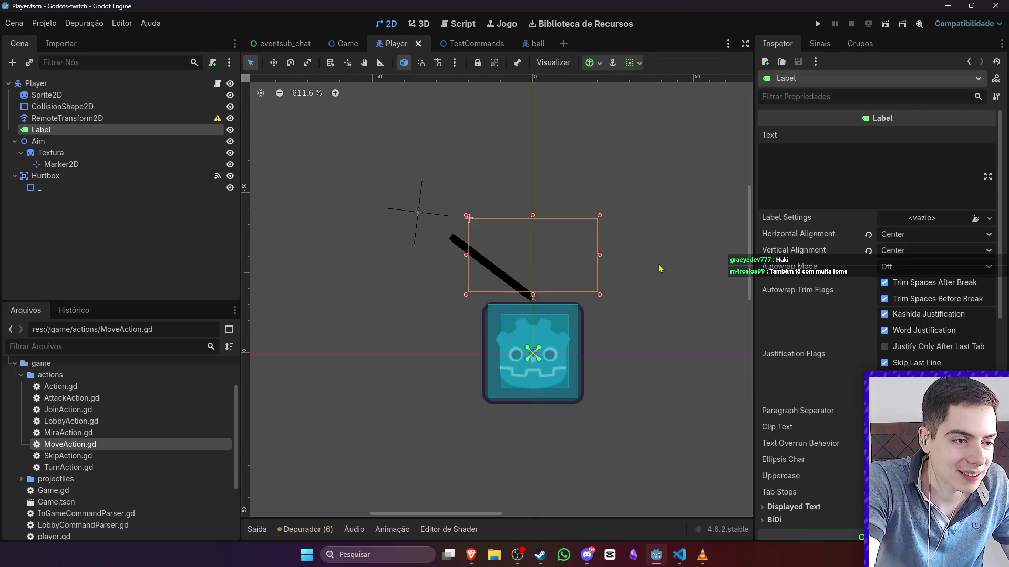
pyautogui.click(662, 278)
pyautogui.click(559, 317)
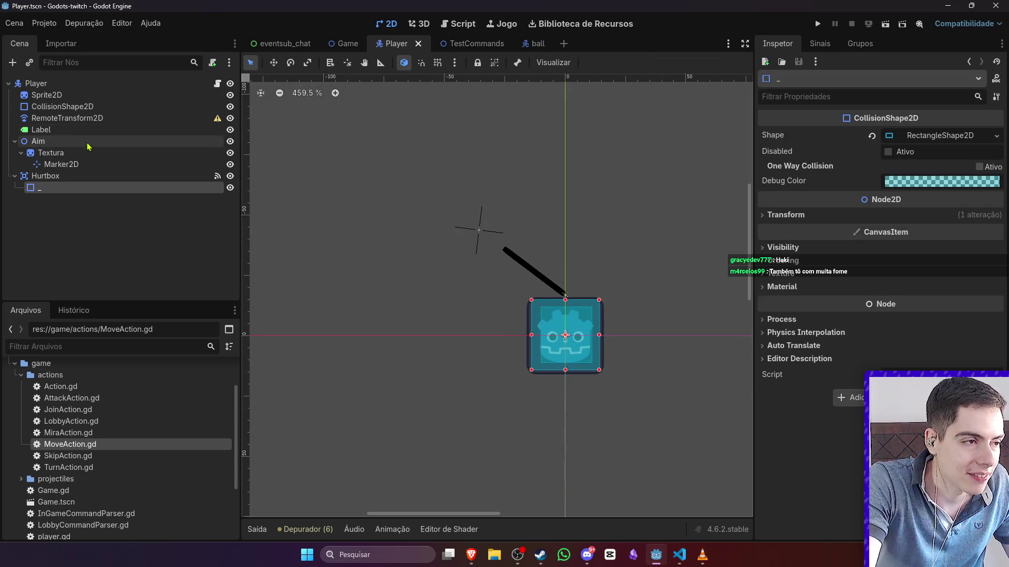
pyautogui.click(96, 108)
pyautogui.moveTo(545, 369)
pyautogui.mouseDown()
pyautogui.moveTo(535, 367)
pyautogui.moveTo(539, 376)
pyautogui.mouseUp()
pyautogui.hotkey('ctrl', 'z')
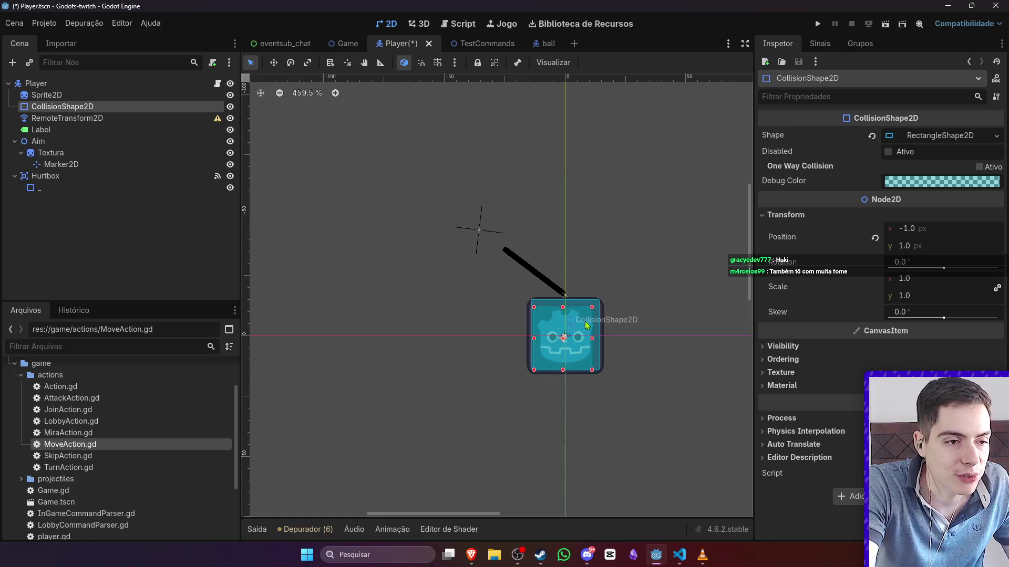
pyautogui.click(612, 283)
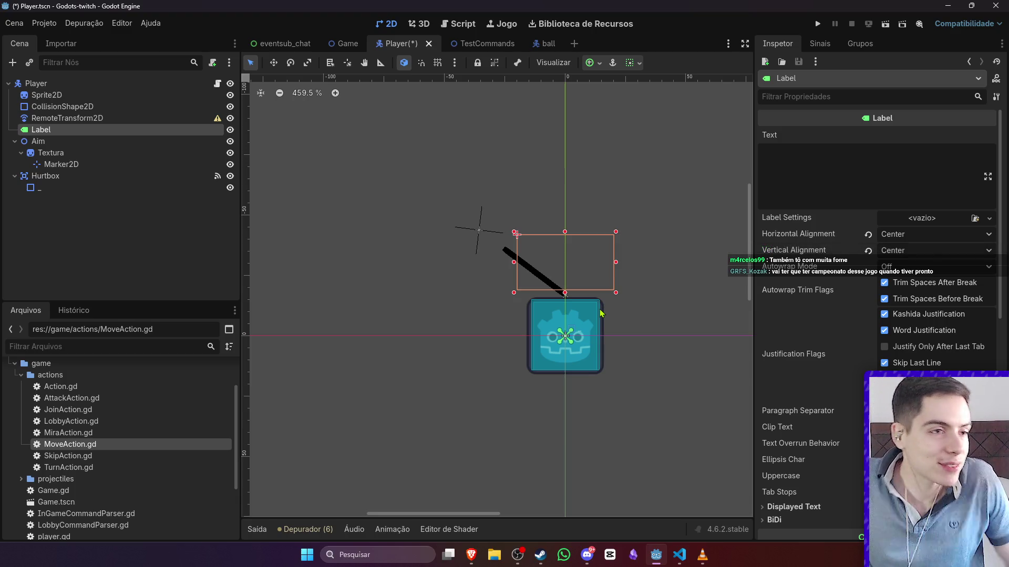
pyautogui.click(637, 309)
pyautogui.hotkey('ctrl', 's')
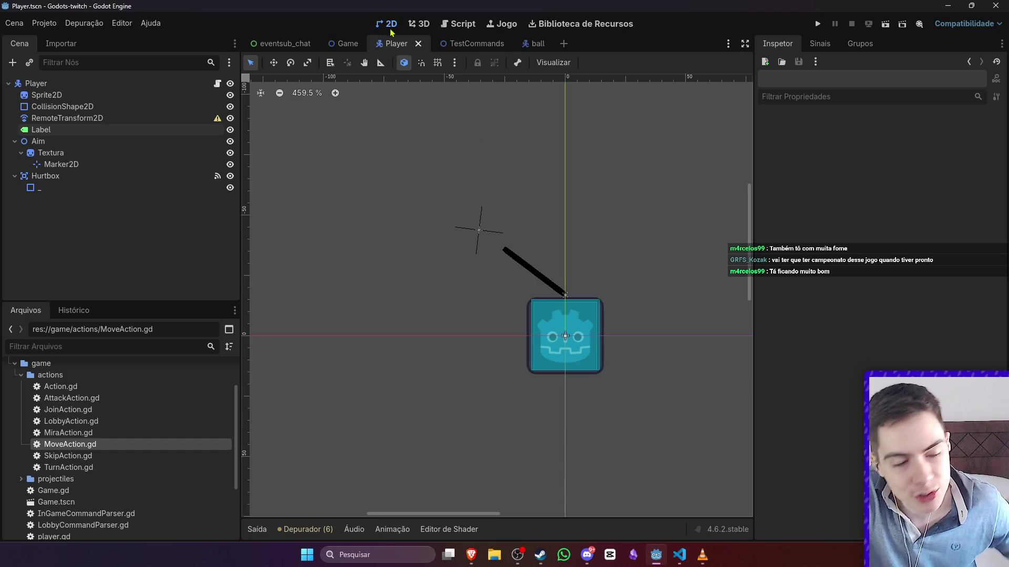
# - Zoom the Game scene's 2D viewport to view the terrain, four players and level bounds
pyautogui.moveTo(338, 45)
pyautogui.scroll(-3, 518, 164)
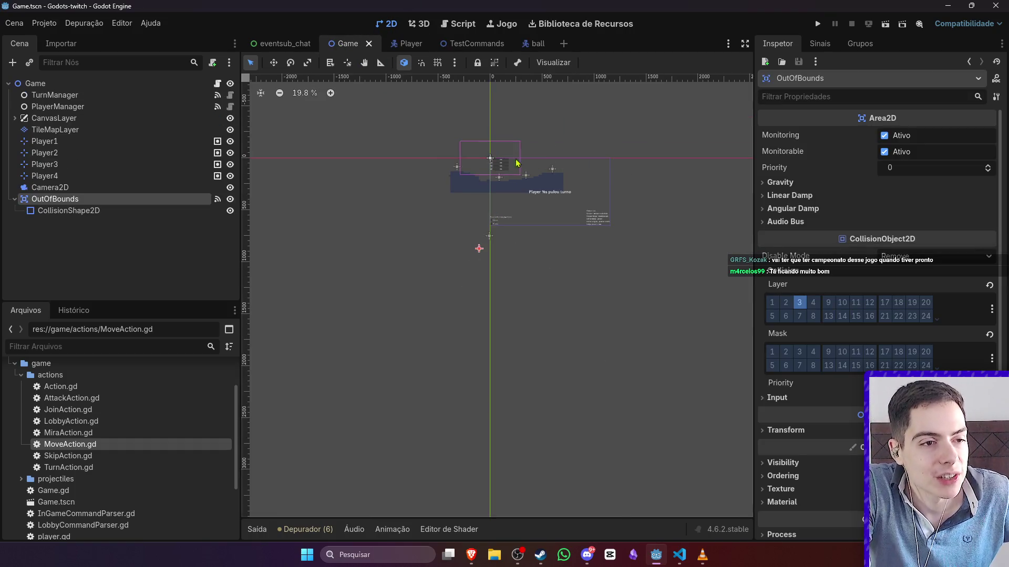
pyautogui.scroll(5, 518, 174)
pyautogui.scroll(-1, 519, 177)
pyautogui.scroll(-1, 610, 197)
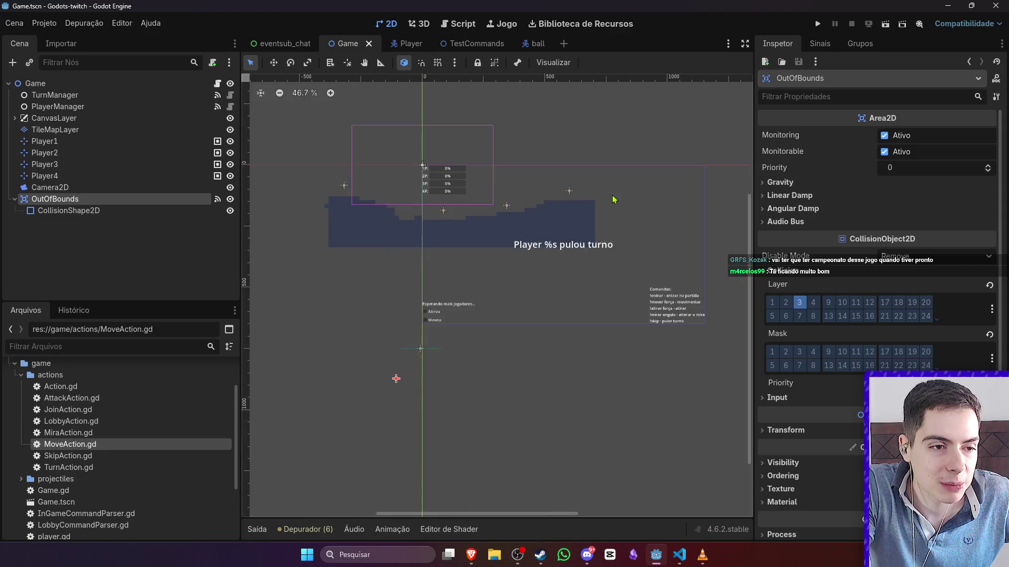
pyautogui.scroll(2, 612, 196)
pyautogui.scroll(-1, 613, 198)
pyautogui.scroll(1, 612, 200)
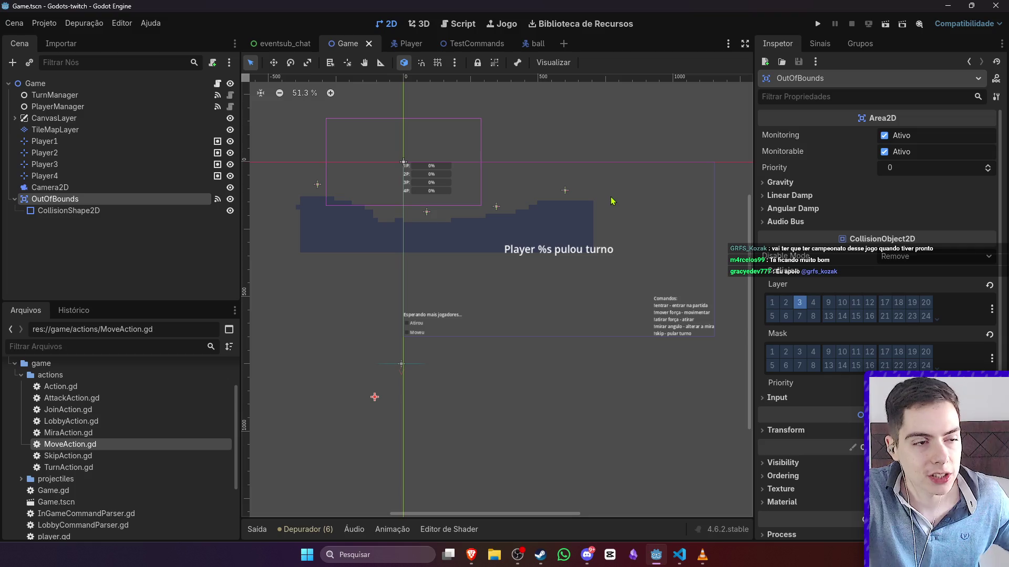
pyautogui.click(518, 555)
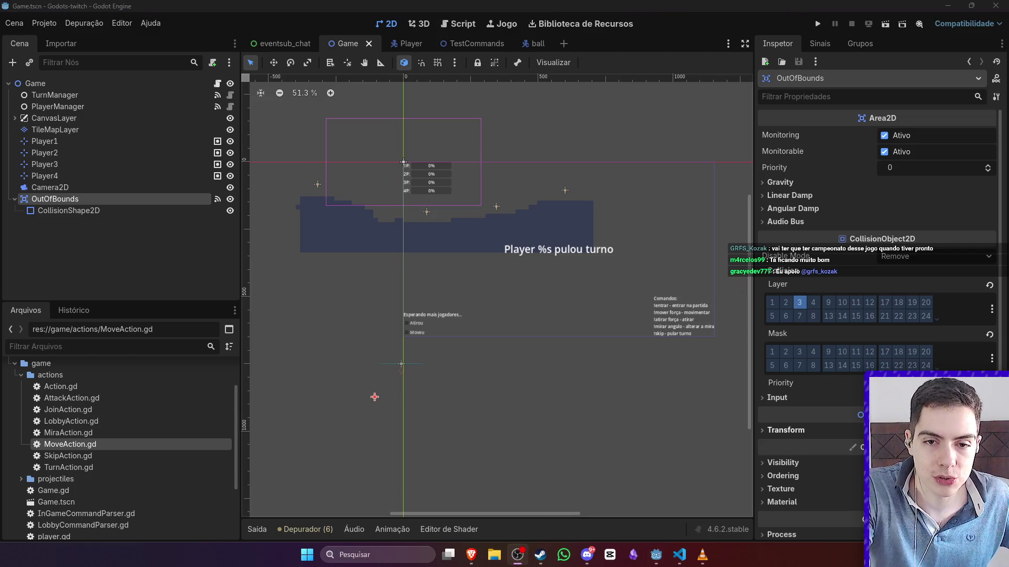